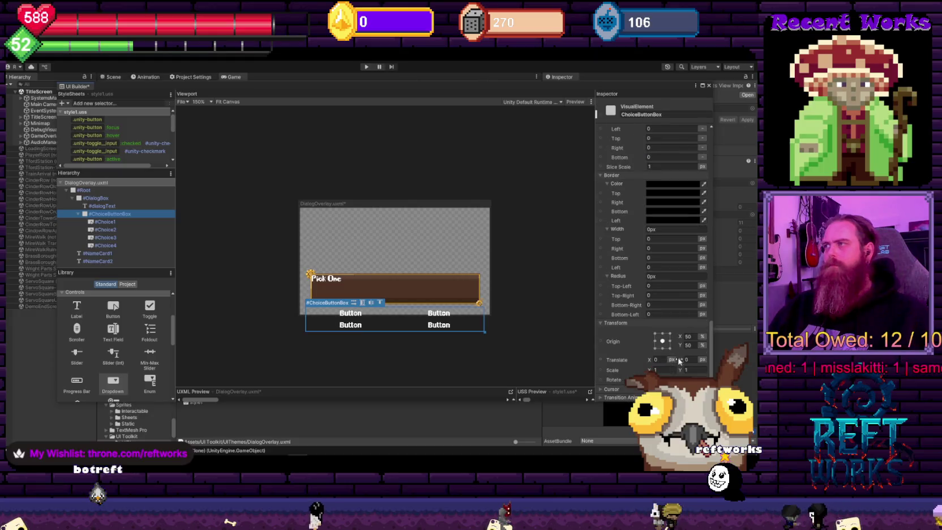
# Raise #ChoiceButtonBox to about -45/-55 px Translate Y under the Pick One label, then close UI Builder
pyautogui.moveTo(682, 364); pyautogui.dragTo(664, 362)
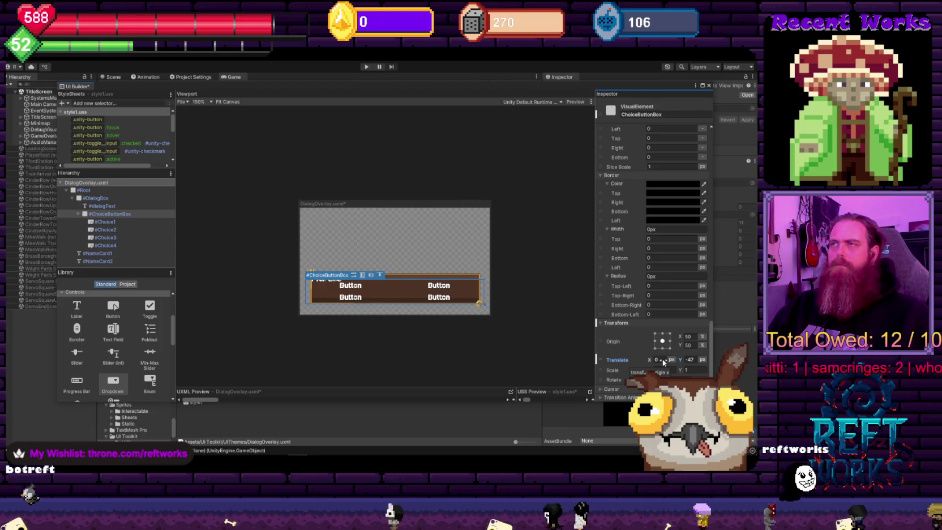
pyautogui.moveTo(663, 362); pyautogui.dragTo(661, 362)
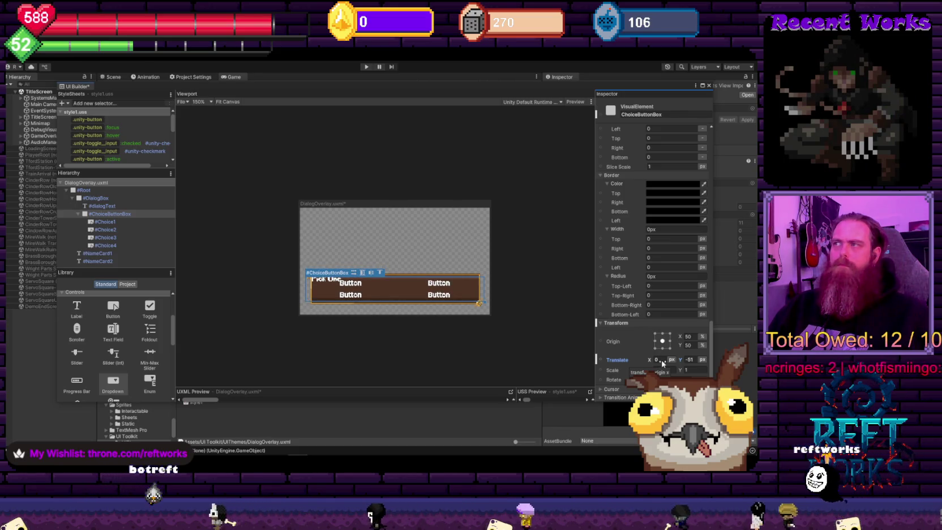
pyautogui.moveTo(662, 363); pyautogui.dragTo(664, 362)
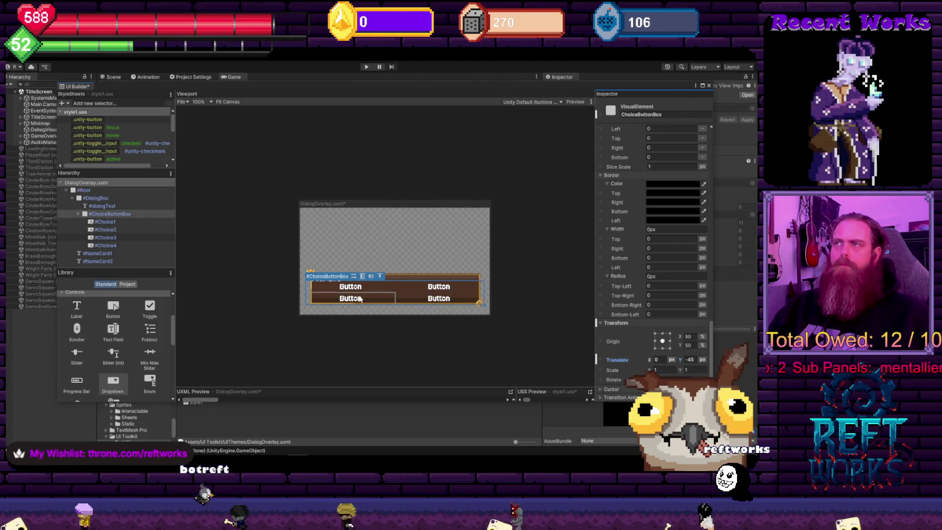
pyautogui.click(551, 190)
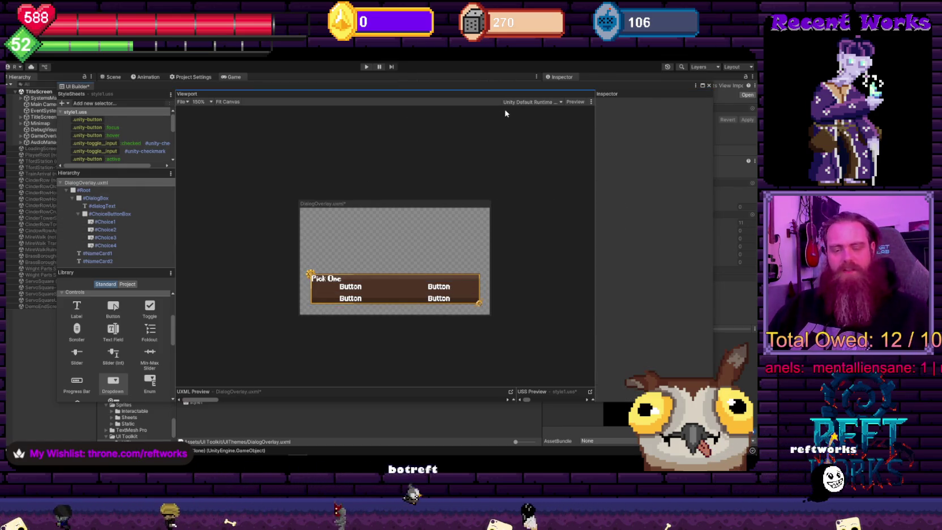
pyautogui.click(709, 87)
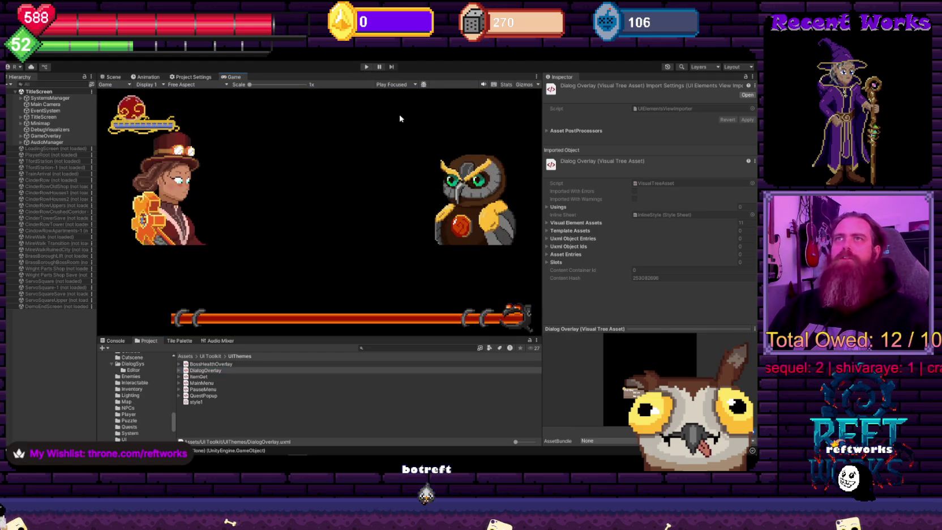
# Play-test past the title screen into the Cinder Tower level, then stop play mode
pyautogui.click(366, 66)
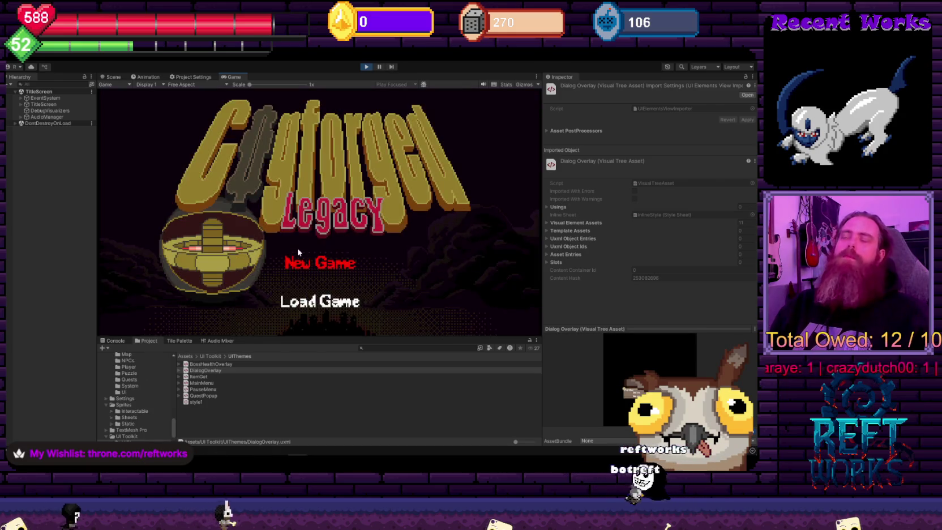
pyautogui.press('Return')
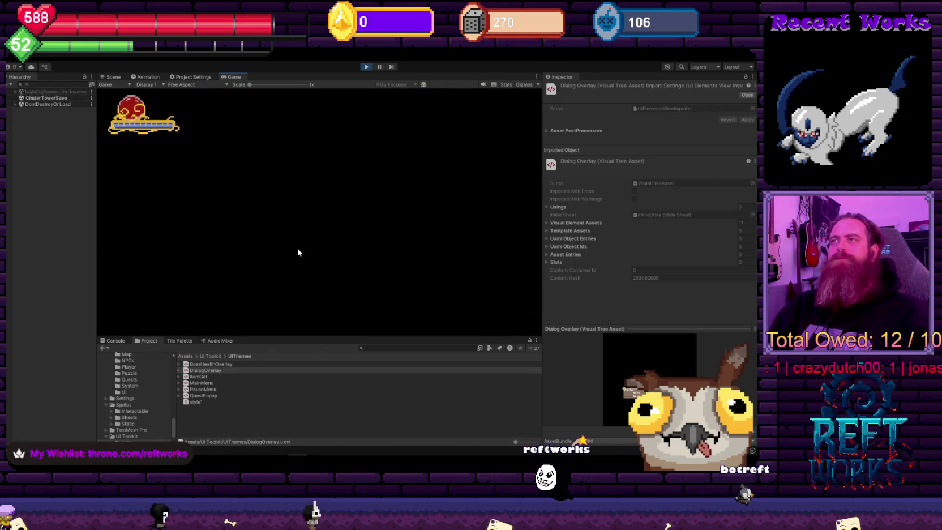
pyautogui.press('Return')
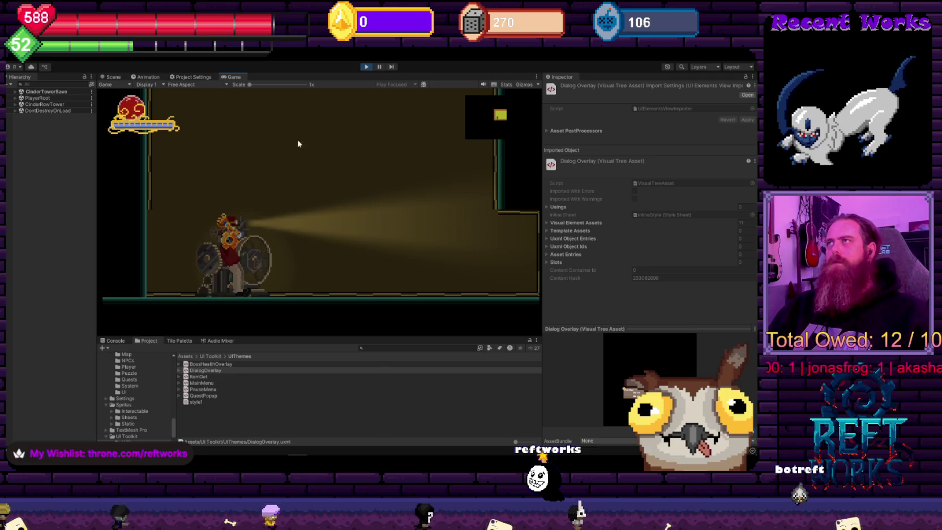
pyautogui.click(366, 67)
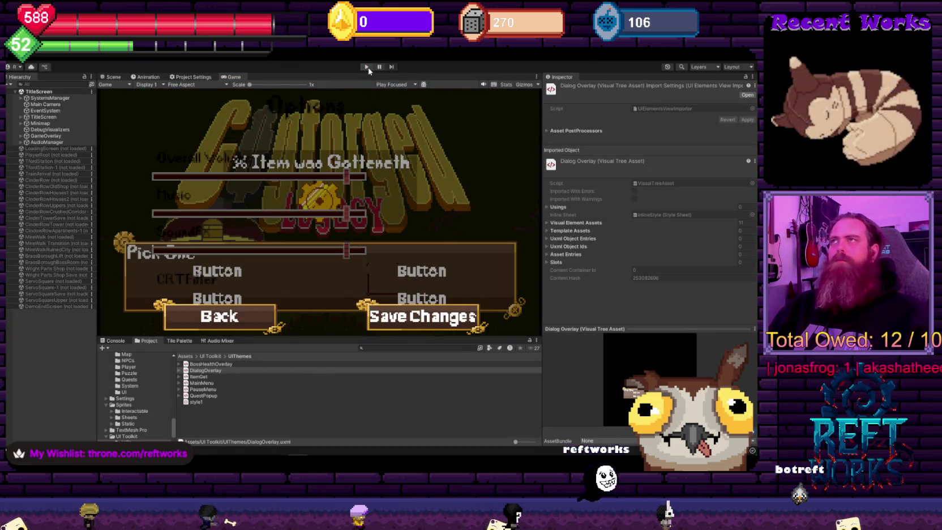
# Play the game, walk right and back, then bring up the pause menu and Options screen
pyautogui.click(366, 67)
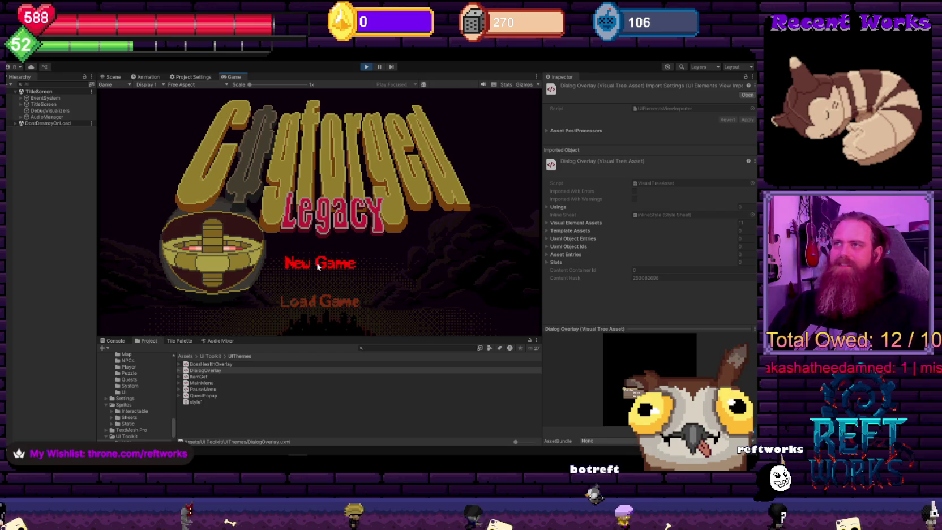
pyautogui.press('space')
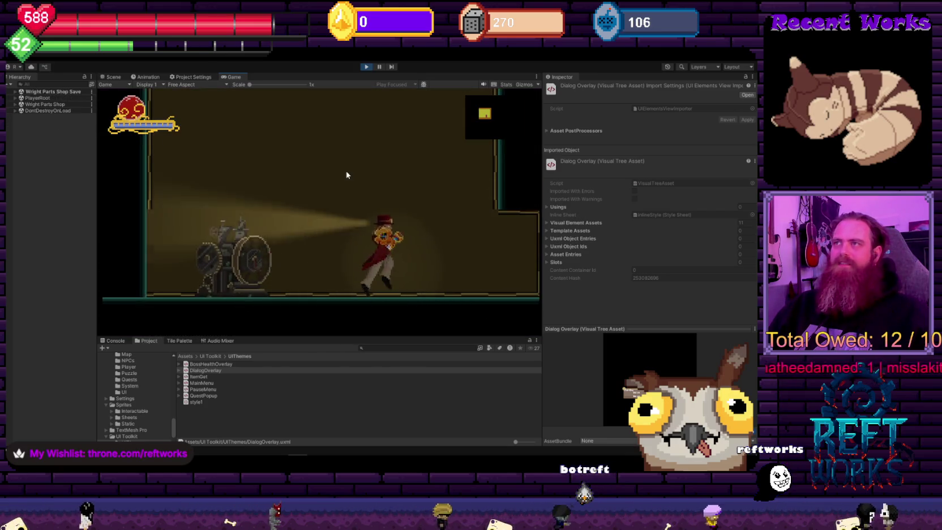
pyautogui.press('d')
pyautogui.press('space')
pyautogui.press('a')
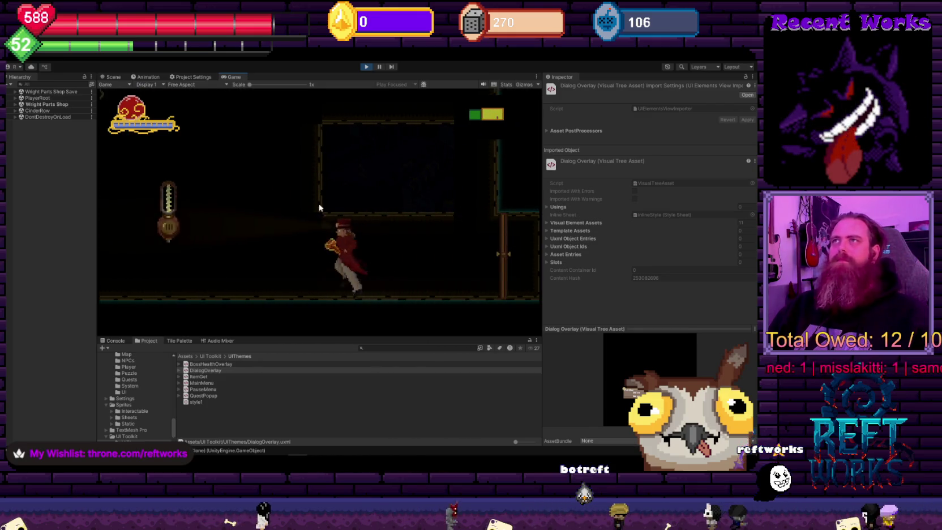
pyautogui.press('Escape')
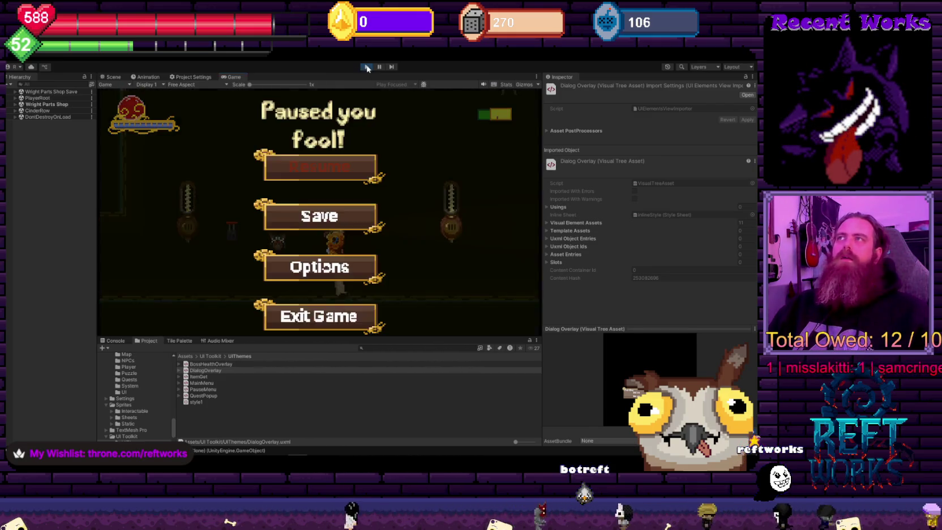
pyautogui.press('Down')
pyautogui.press('Down')
pyautogui.press('Return')
pyautogui.scroll(5, 149, 408)
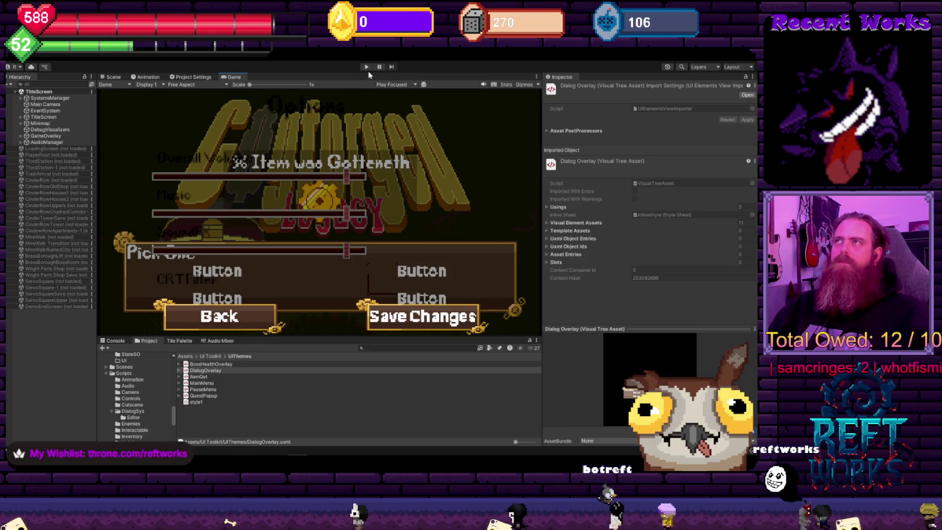
# Restart play mode past the loading prompt, stop it, and switch to the code editor
pyautogui.hotkey('ctrl', 'p')
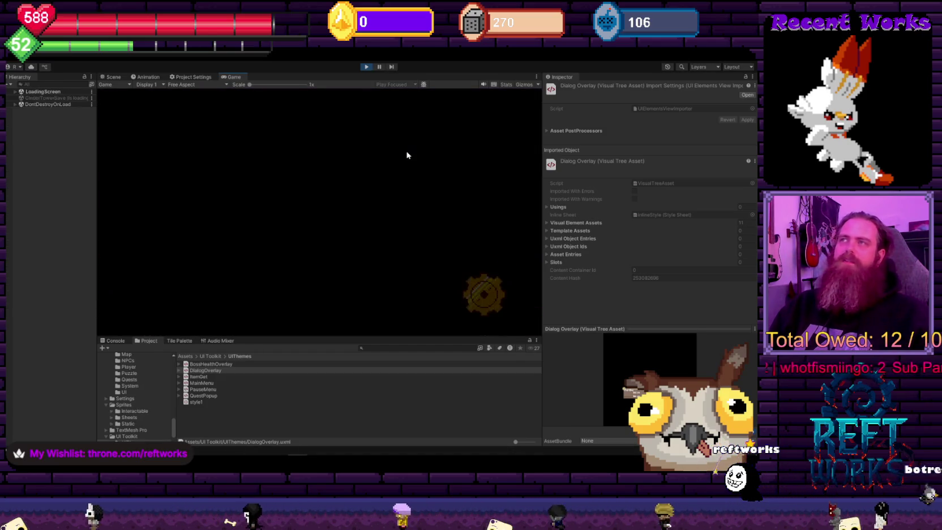
pyautogui.press('space')
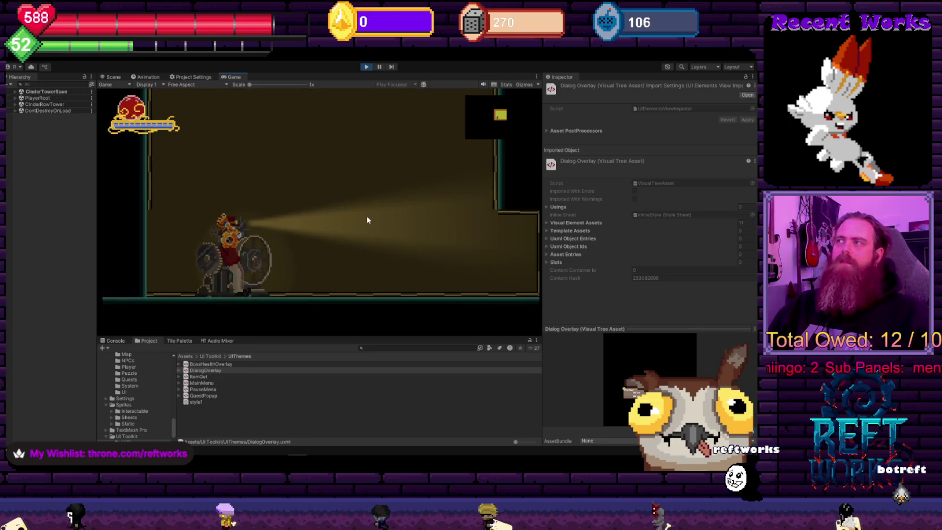
pyautogui.click(366, 67)
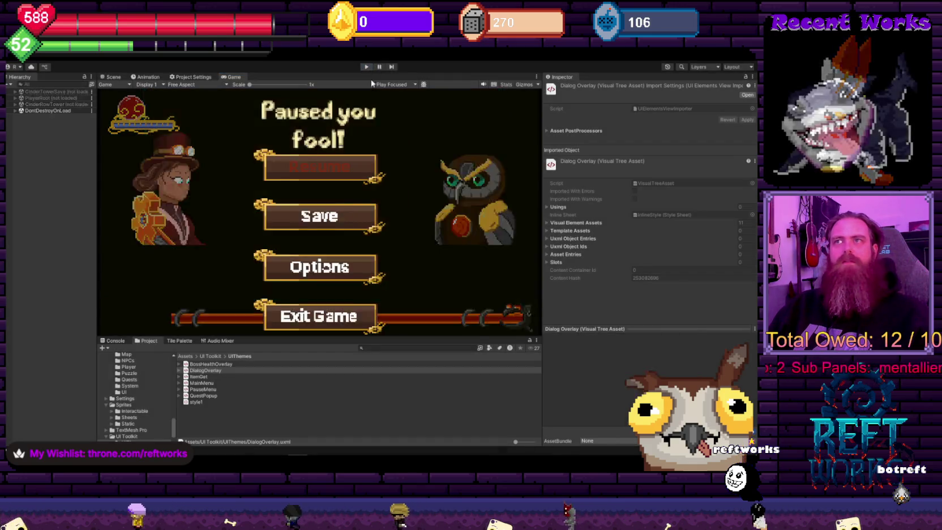
pyautogui.hotkey('alt', 'Tab')
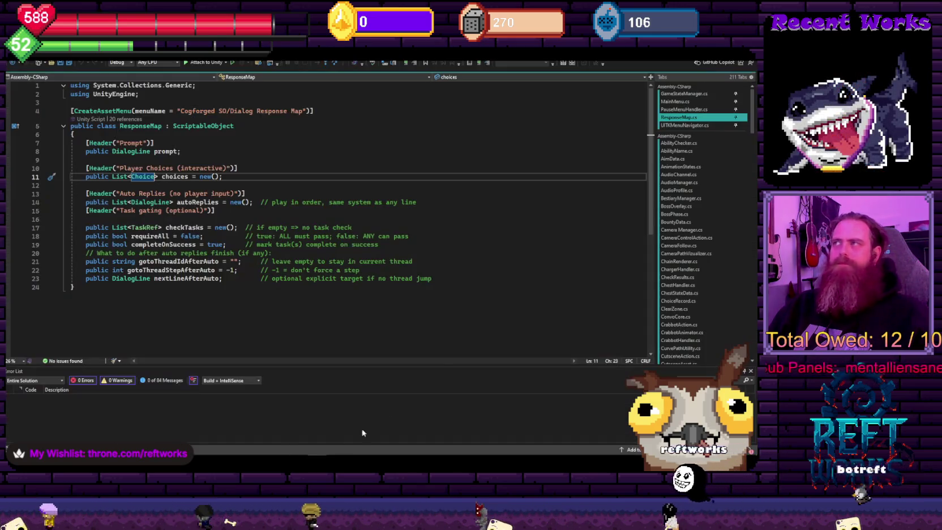
# Navigate from MainMenu's LoadGame call to the LoadGame definition in SaveManager
pyautogui.click(675, 102)
pyautogui.scroll(-5, 319, 261)
pyautogui.scroll(-5, 319, 260)
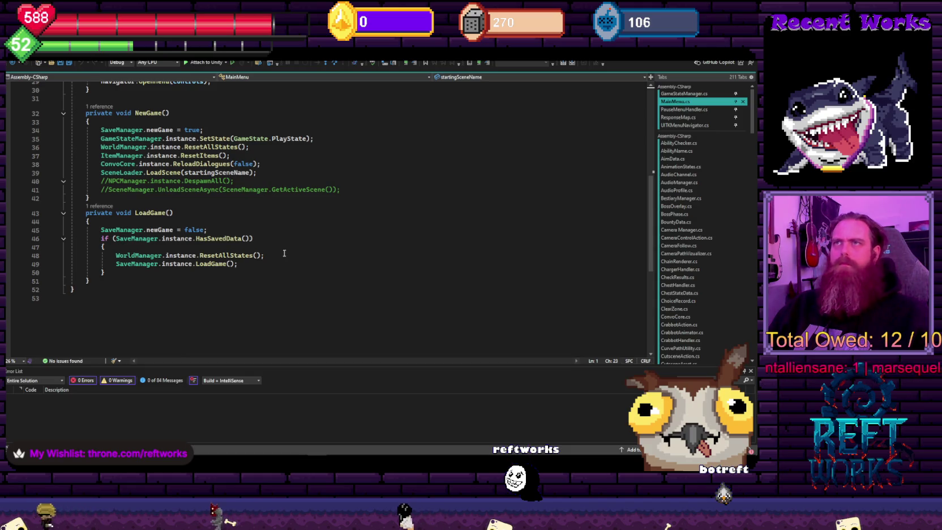
pyautogui.click(322, 136)
pyautogui.hotkey('shift', 'Home')
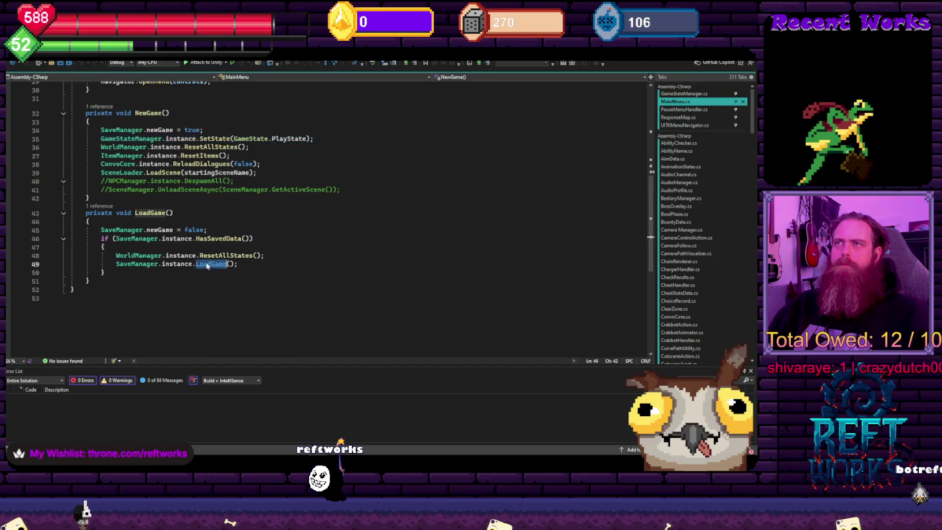
pyautogui.keyDown('ctrl'); pyautogui.click(208, 263); pyautogui.keyUp('ctrl')
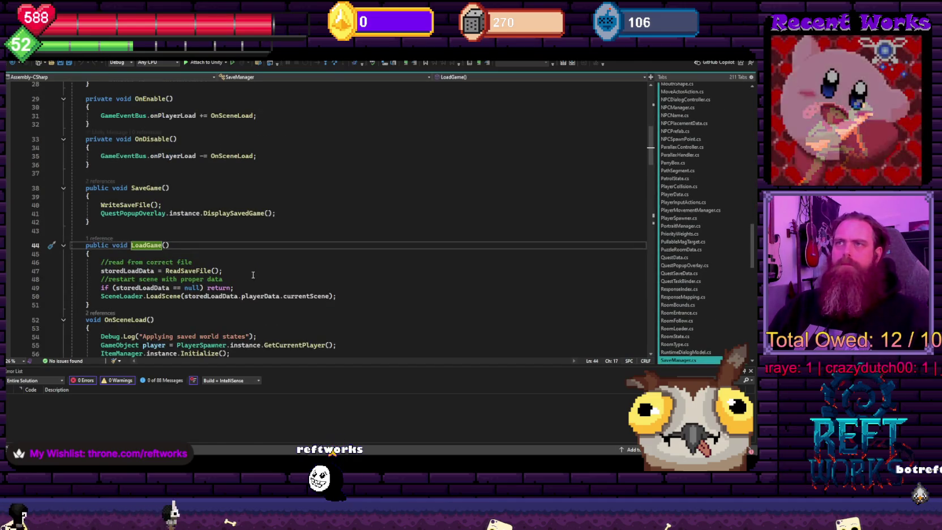
pyautogui.scroll(-2, 174, 273)
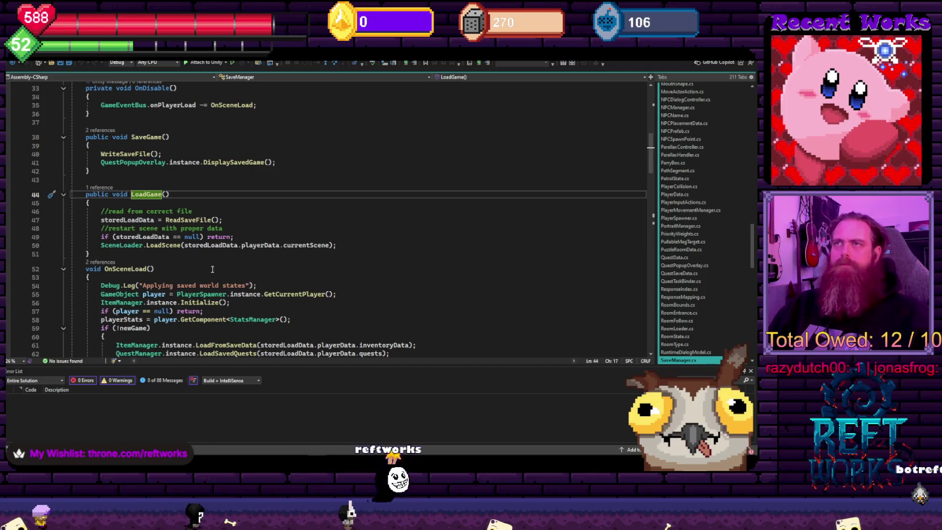
pyautogui.hotkey('ctrl', '-')
pyautogui.write('SaveManager.instance.LoadGame();')
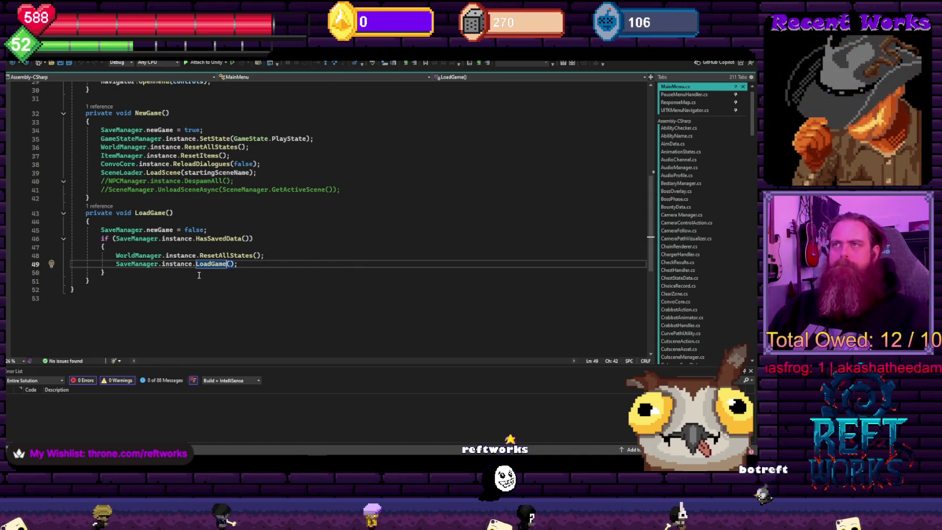
pyautogui.doubleClick(205, 264)
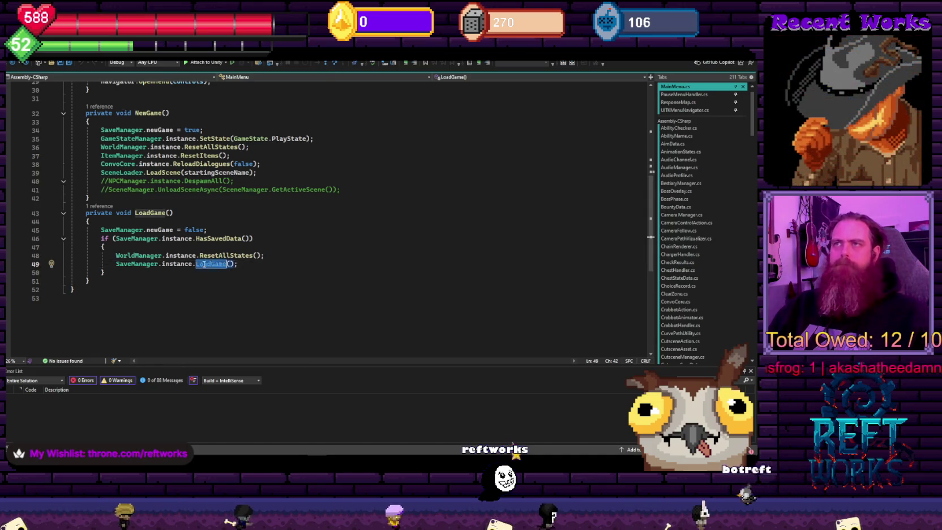
pyautogui.press('F12')
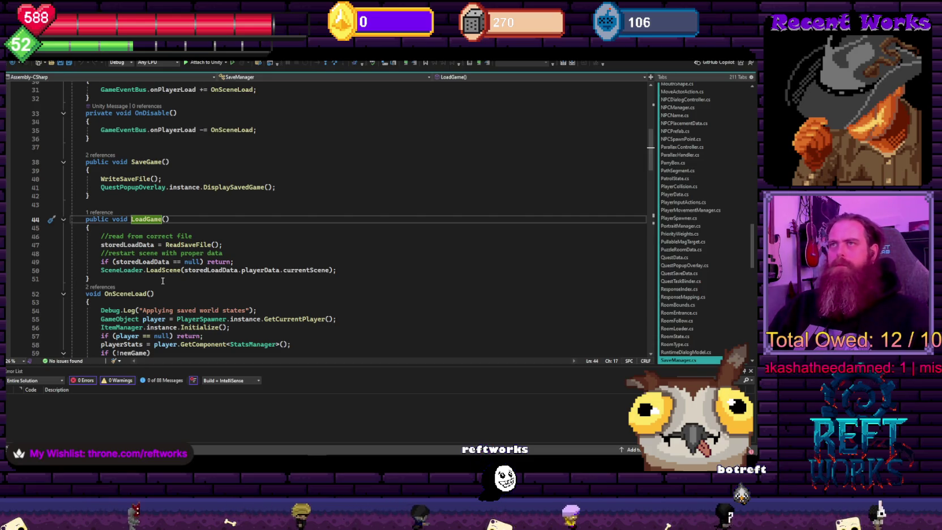
# Add GameStateManager.instance.SetState(GameState.PlayState); after the LoadScene line and save SaveManager.cs
pyautogui.click(354, 270)
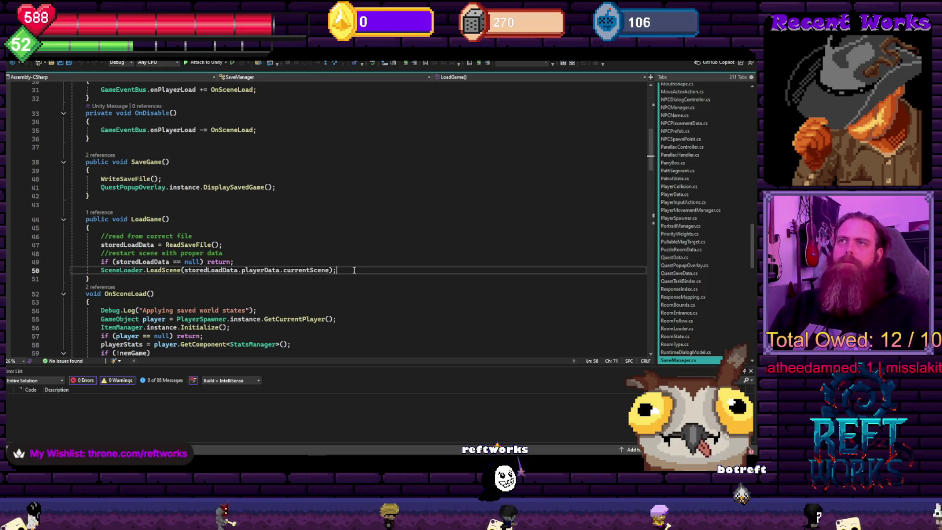
pyautogui.press('Up')
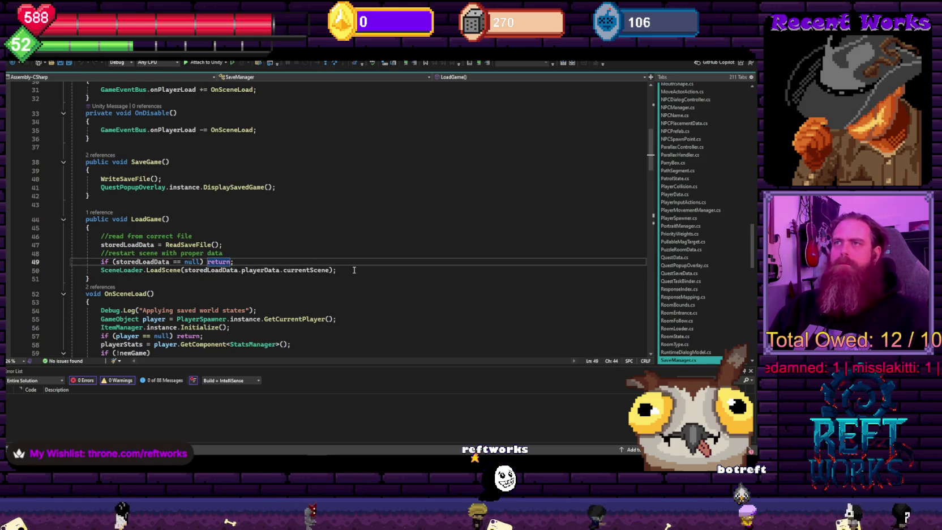
pyautogui.click(354, 270)
pyautogui.press('Return')
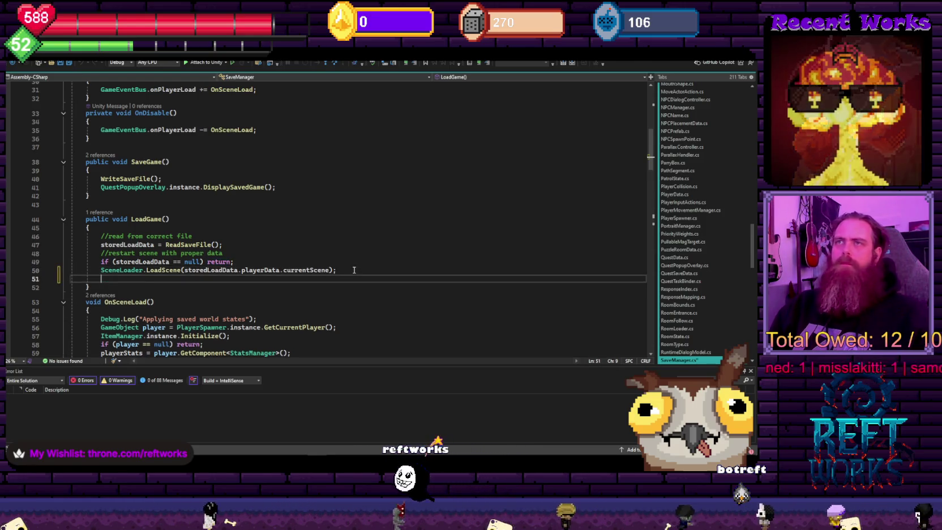
pyautogui.press('Tab')
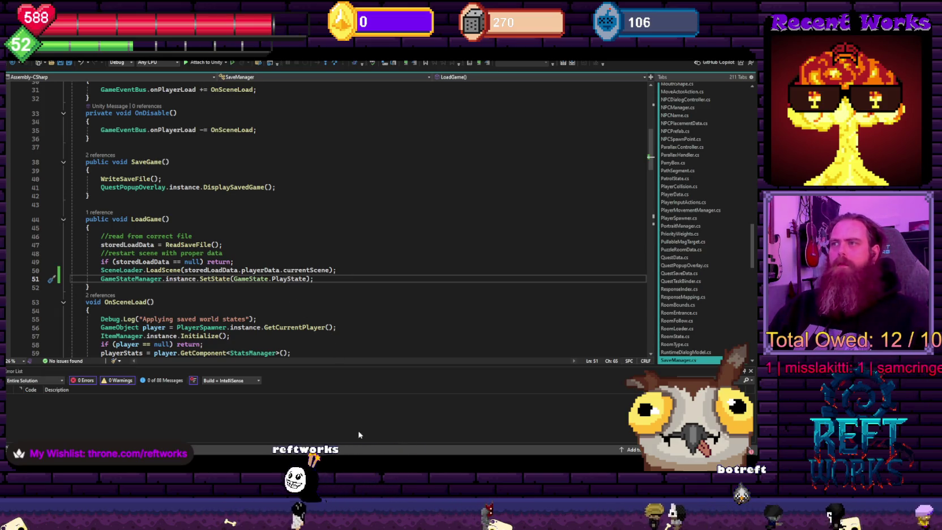
pyautogui.hotkey('ctrl', 's')
pyautogui.hotkey('alt', 'Tab')
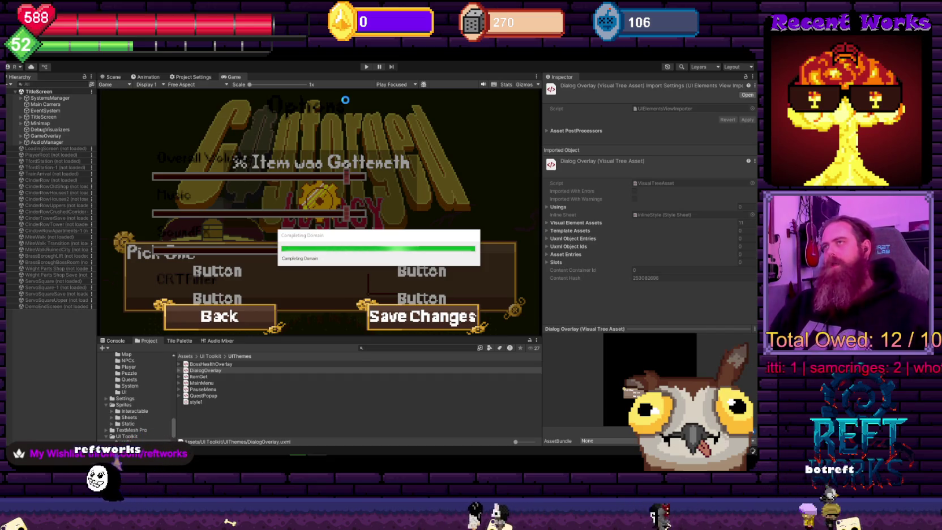
# Play-test Load Game from the title screen, walk through several rooms, then stop play mode
pyautogui.click(367, 66)
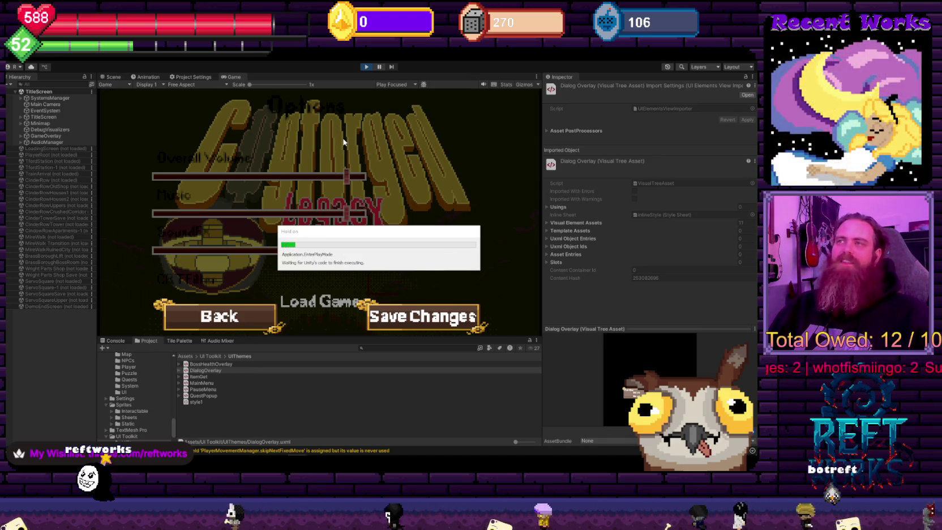
pyautogui.click(323, 302)
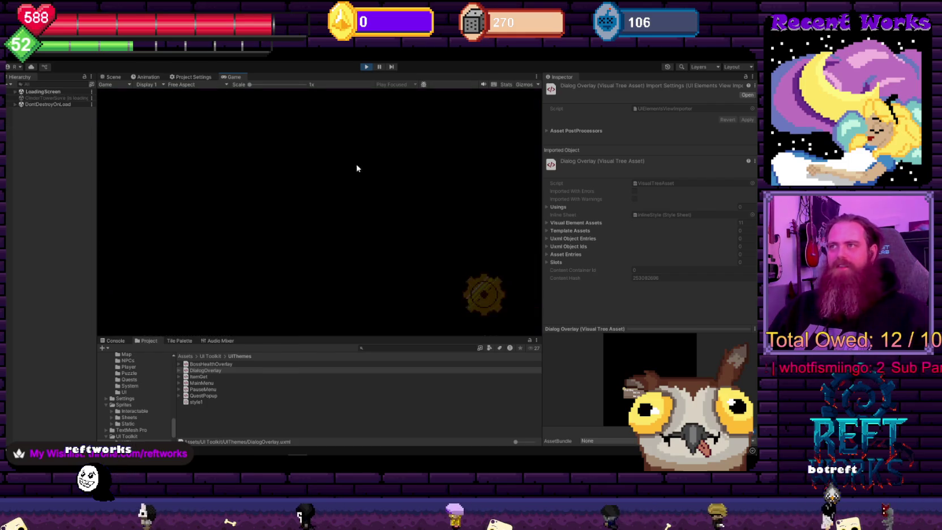
pyautogui.press('space')
pyautogui.press('Right')
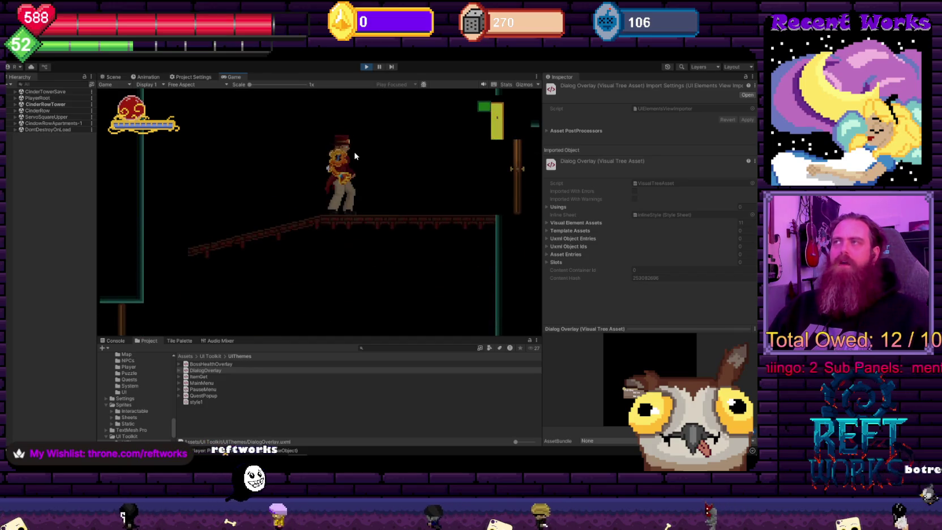
pyautogui.press('Left')
pyautogui.press('Right')
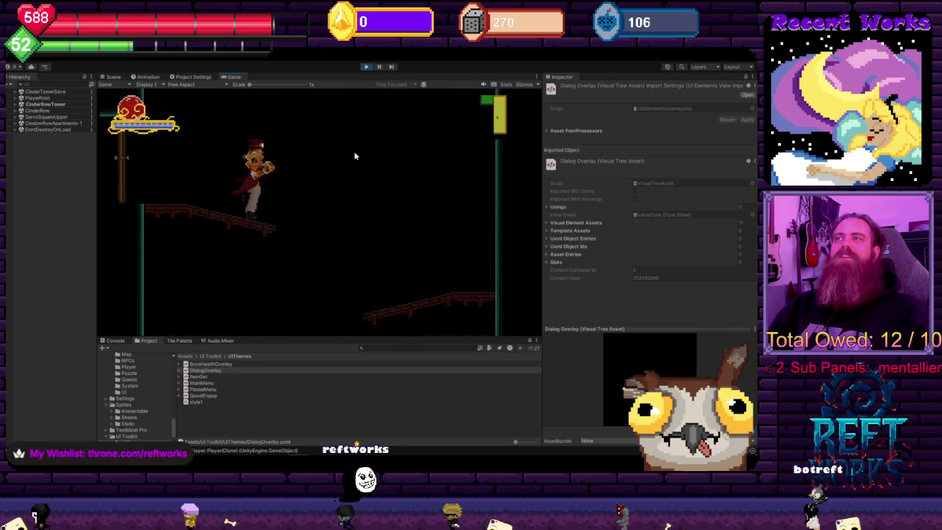
pyautogui.press('Left')
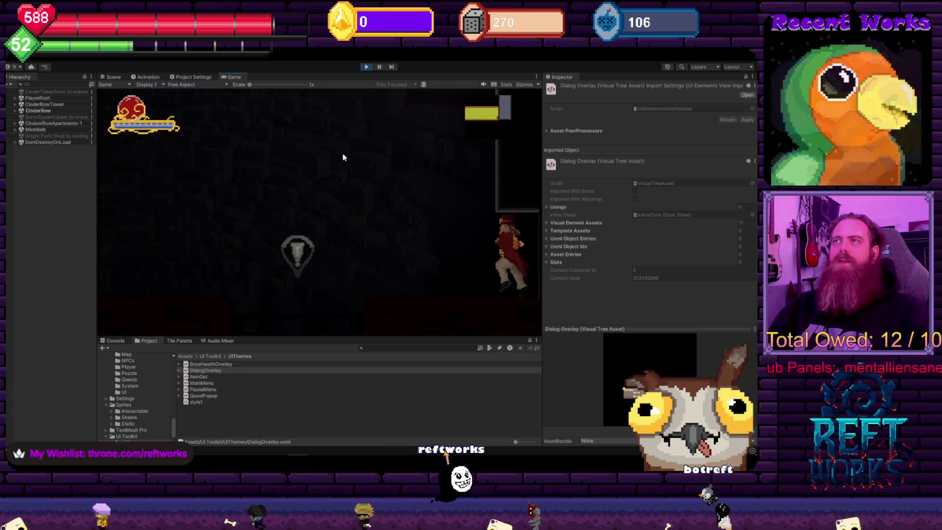
pyautogui.press('space')
pyautogui.press('space')
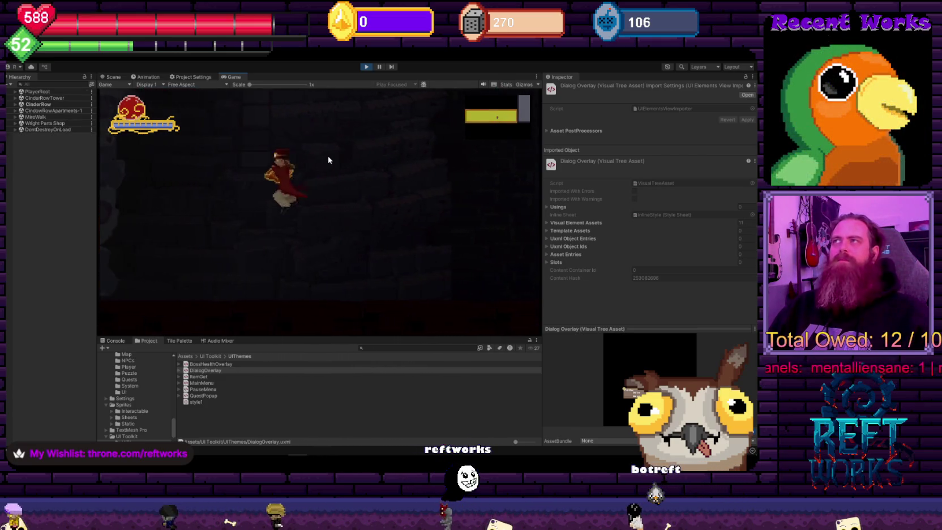
pyautogui.press('space')
pyautogui.press('space')
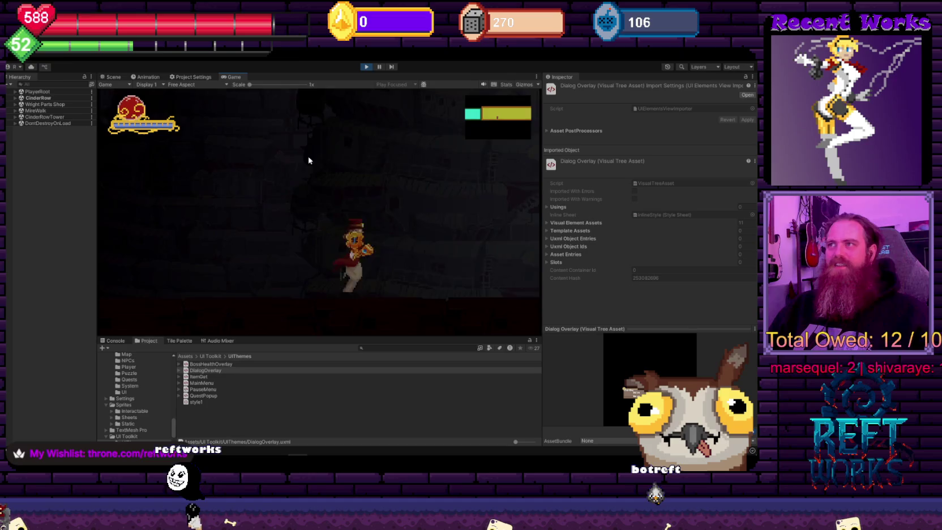
pyautogui.click(367, 68)
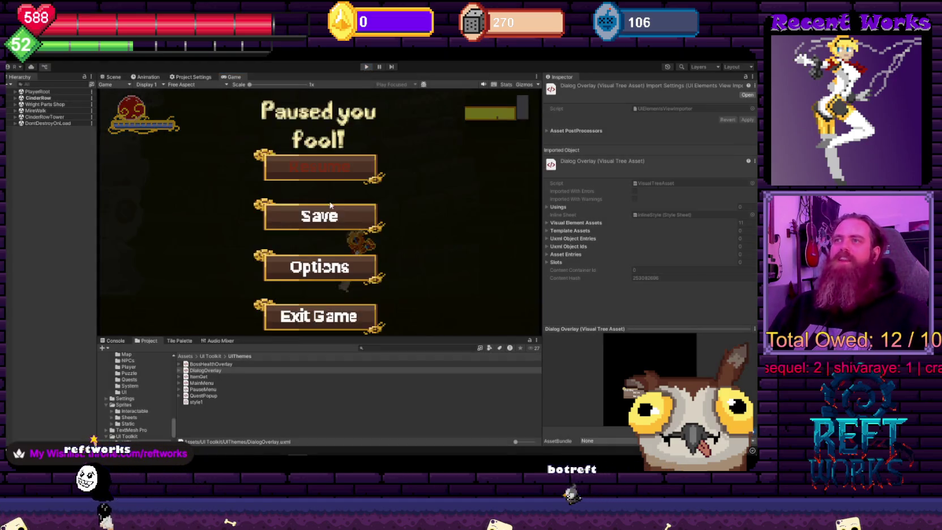
pyautogui.scroll(2, 127, 377)
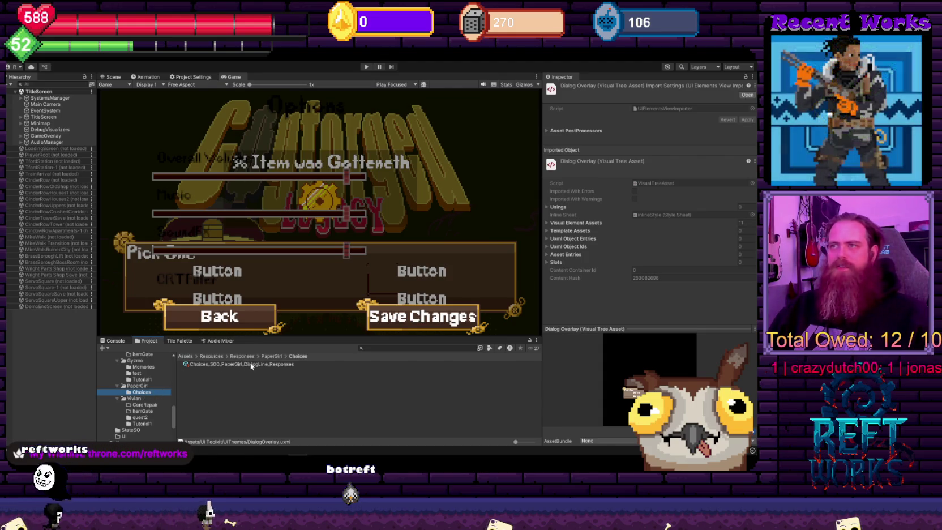
# Browse from the PaperGirl Choices response map to the PaperGirl dialog Choices folder
pyautogui.click(242, 365)
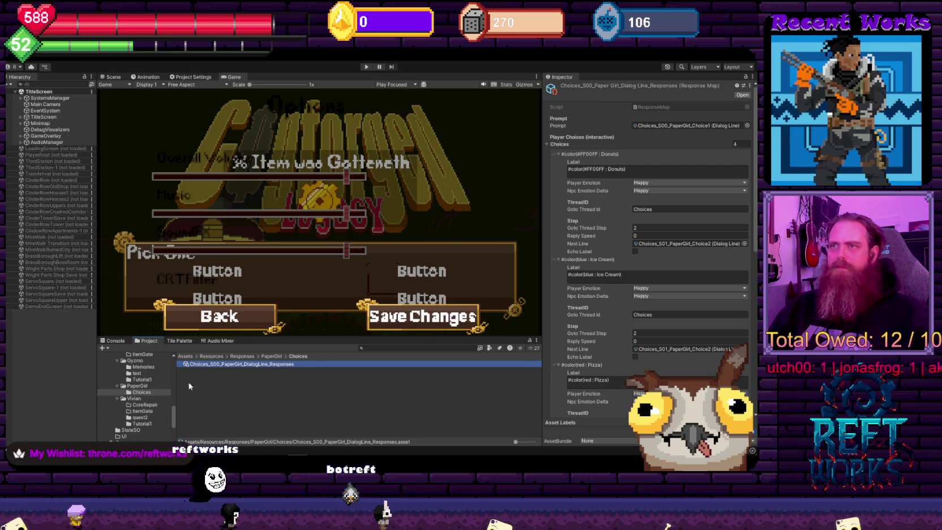
pyautogui.scroll(3, 135, 402)
pyautogui.click(111, 388)
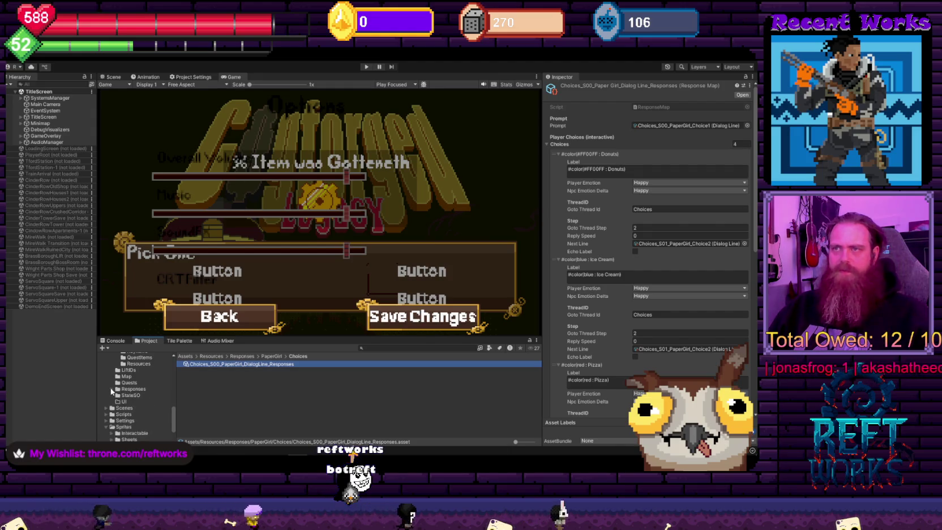
pyautogui.scroll(3, 131, 394)
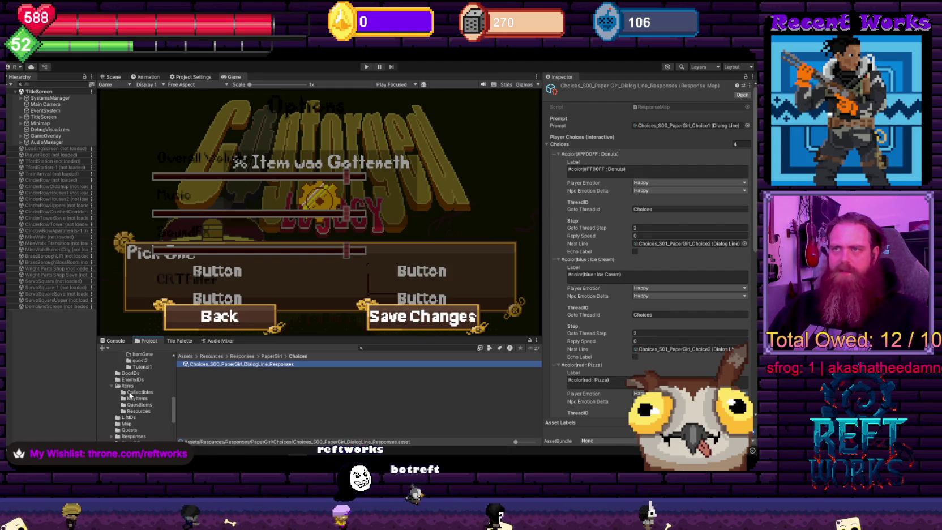
pyautogui.scroll(2, 131, 393)
pyautogui.scroll(2, 144, 390)
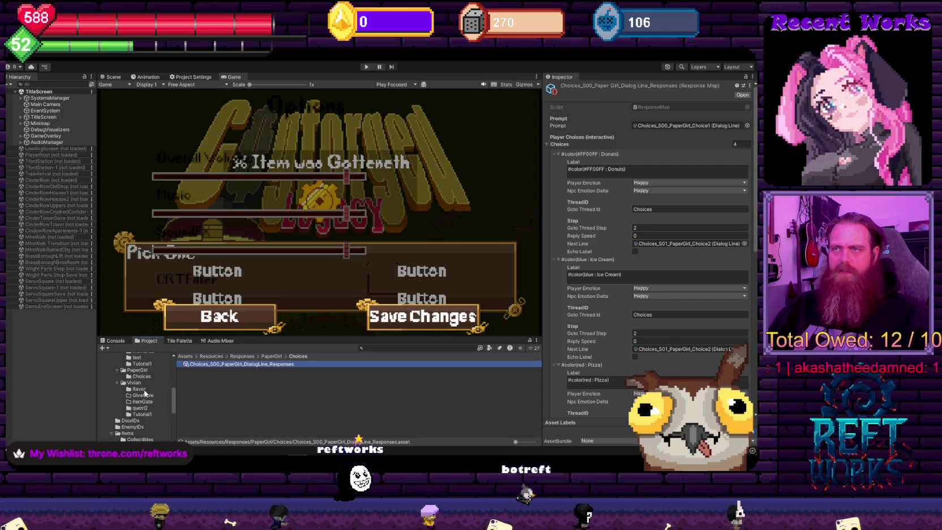
pyautogui.click(143, 376)
# Delete the Gyzmo:Tutorial1 Require Threads All entry from both Choice1 and Choice2
pyautogui.click(260, 370)
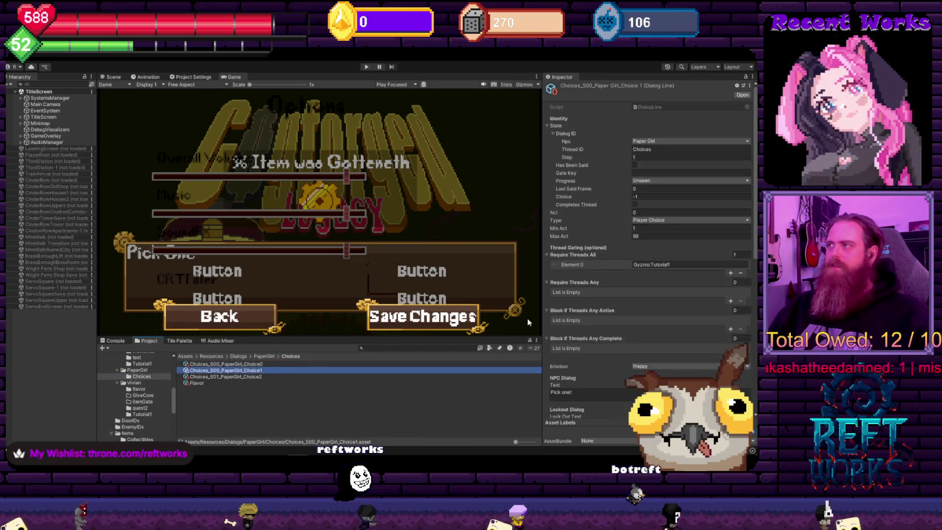
pyautogui.scroll(-10, 626, 296)
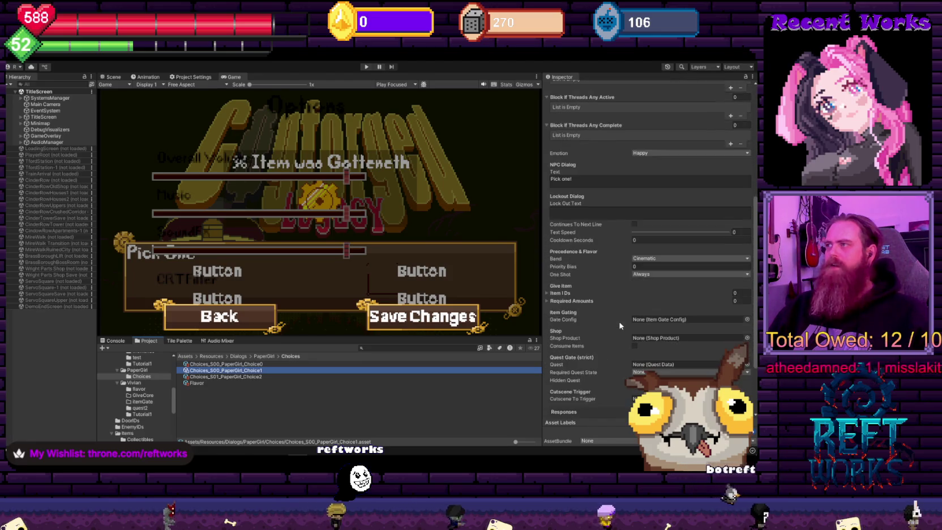
pyautogui.scroll(5, 595, 324)
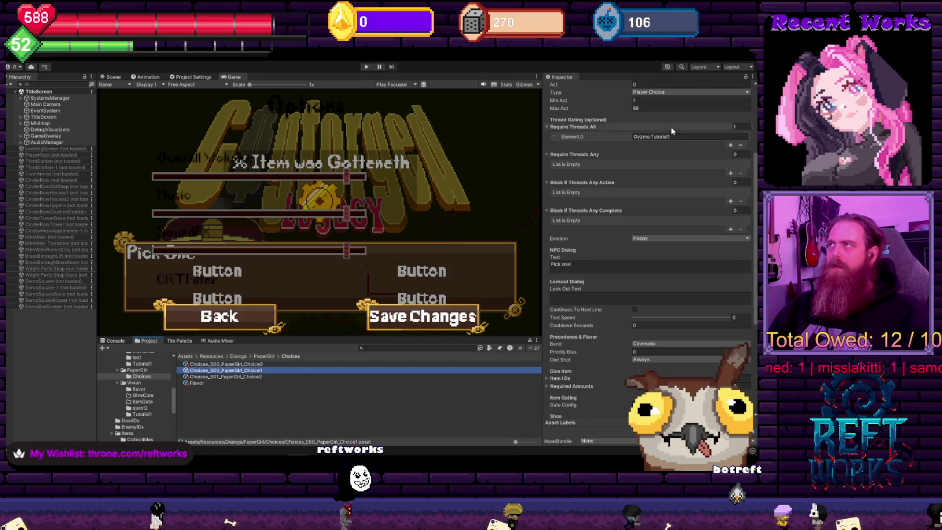
pyautogui.click(679, 137)
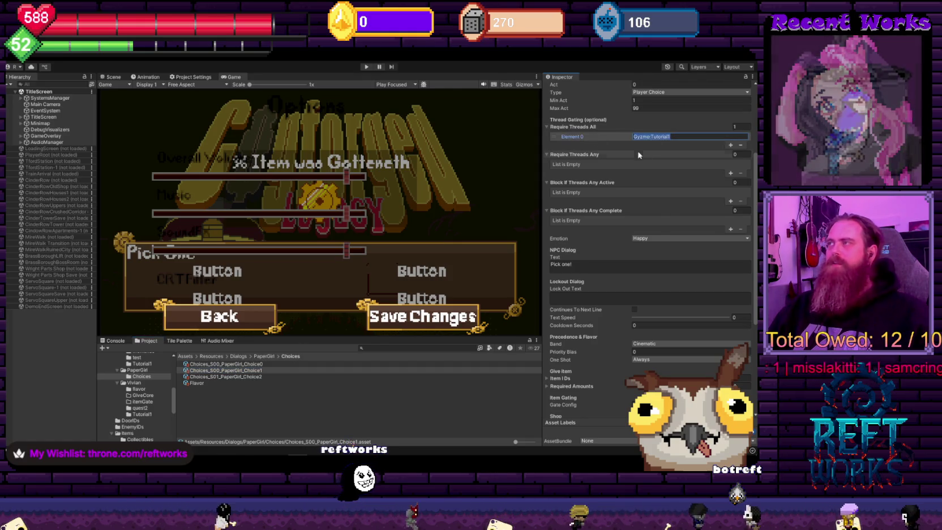
pyautogui.click(739, 145)
pyautogui.click(316, 376)
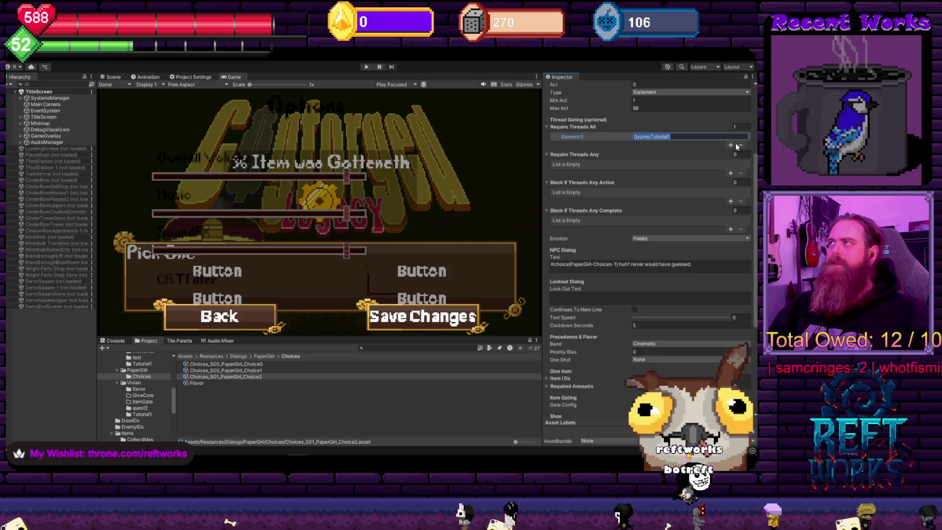
pyautogui.hotkey('ctrl', 'z')
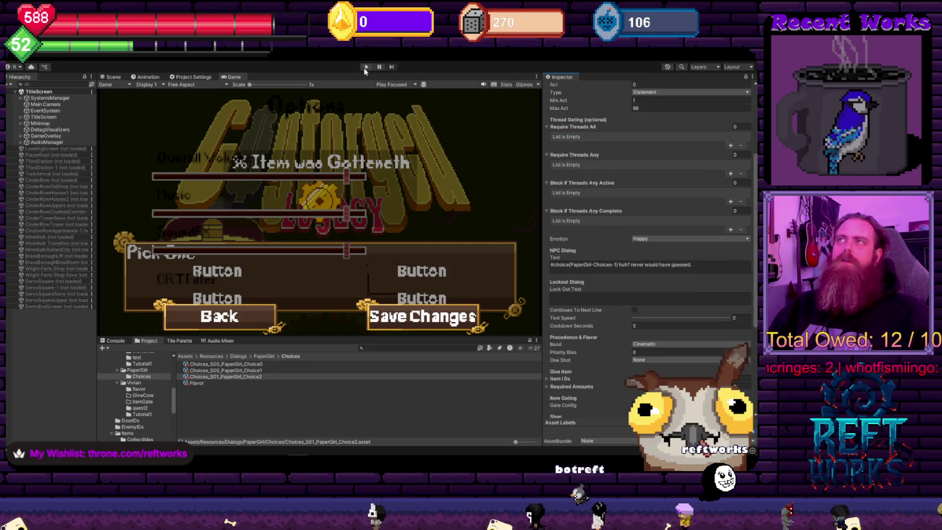
pyautogui.click(366, 67)
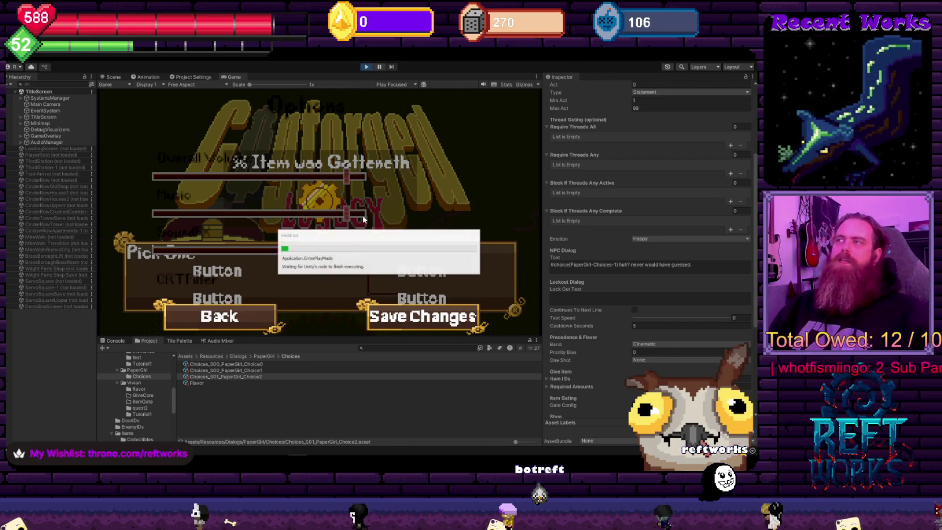
# Load the saved game, enter the level, pause, and stop play mode
pyautogui.click(355, 294)
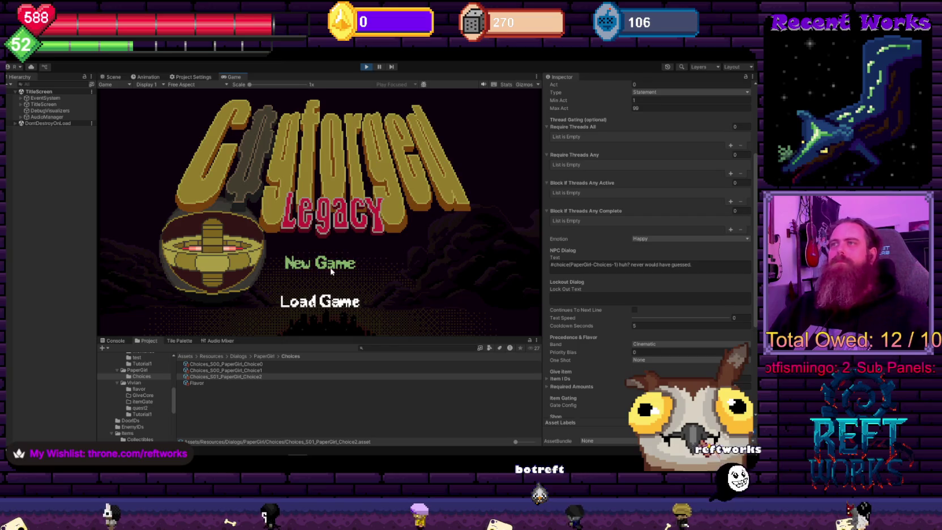
pyautogui.click(340, 215)
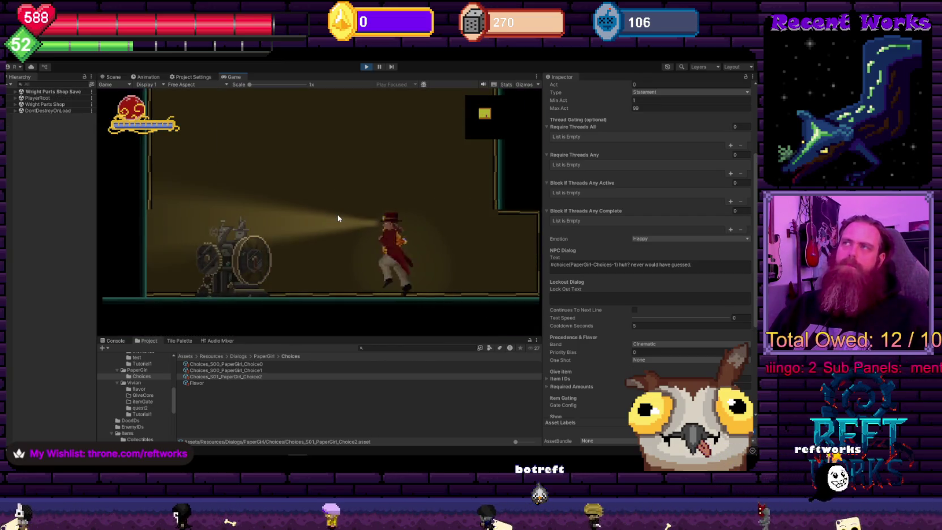
pyautogui.press('Escape')
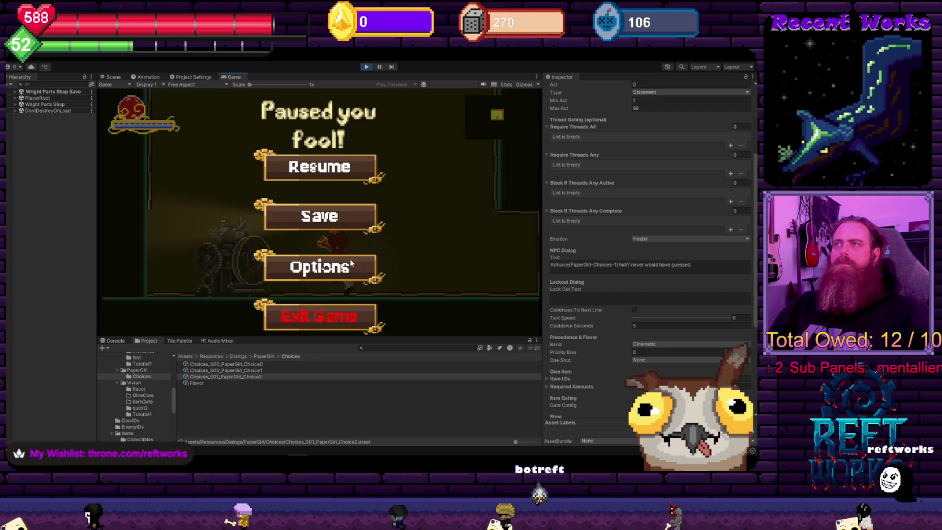
pyautogui.click(367, 66)
# Replay from Load Game to PaperGirl's 'Donuts huh?' reply, then restart and continue CinderTowerSave
pyautogui.click(367, 67)
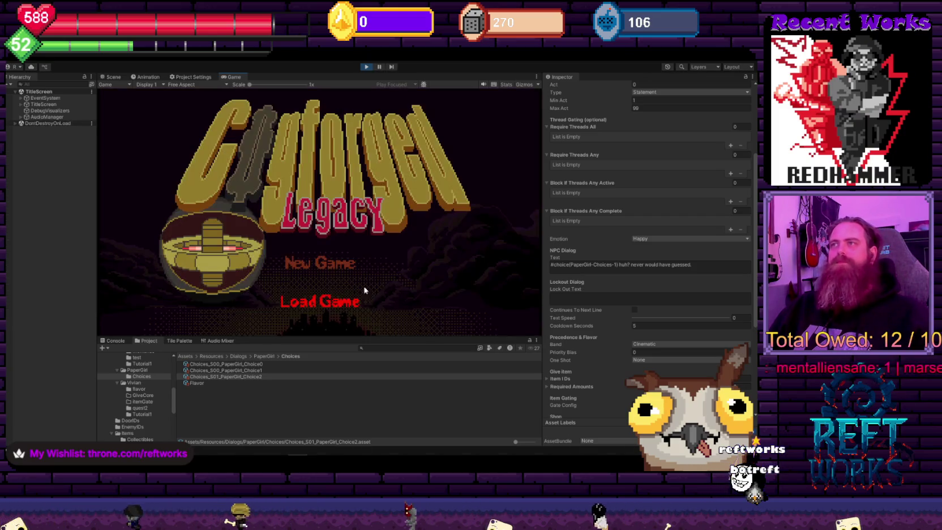
pyautogui.click(301, 301)
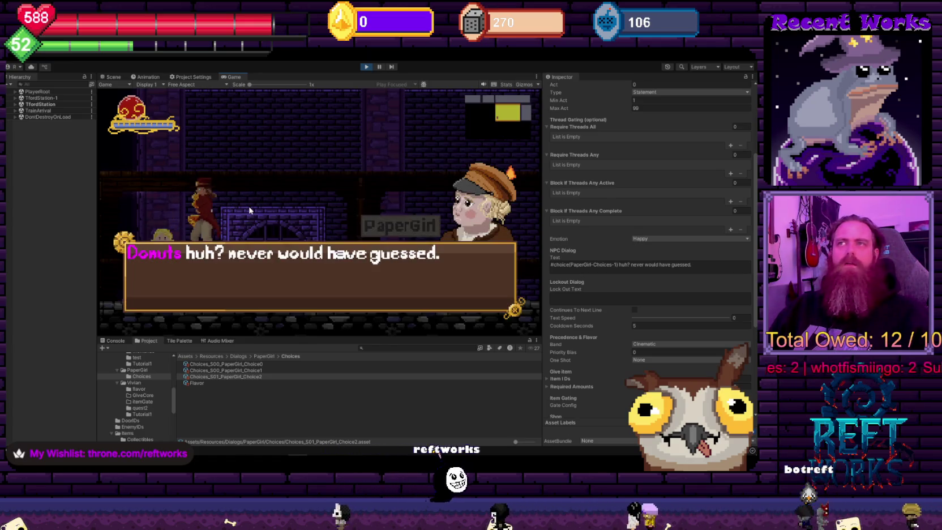
pyautogui.click(366, 67)
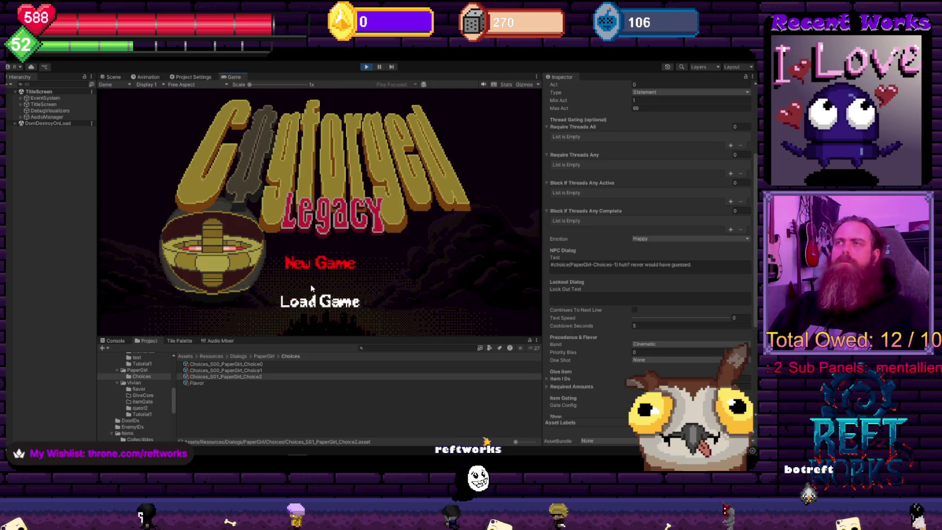
pyautogui.click(311, 302)
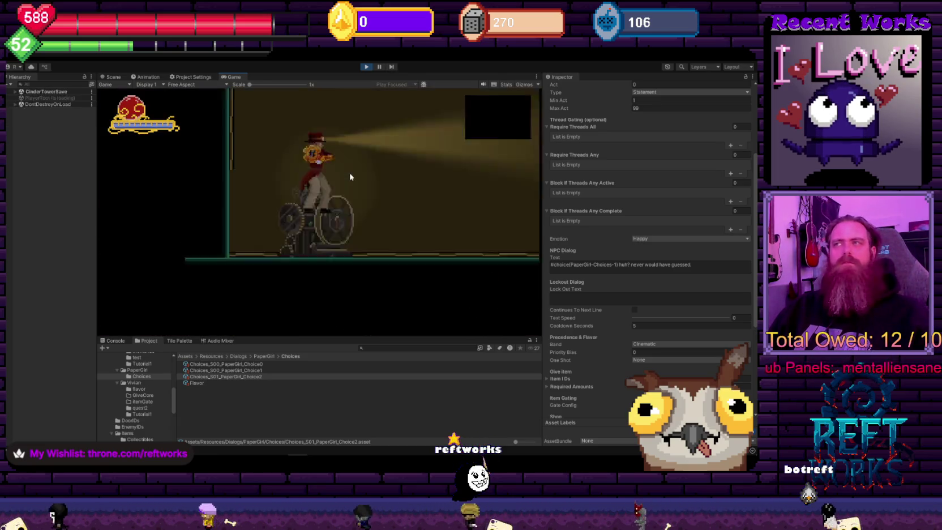
# Walk through the rooms and the purple door to PaperGirl's four-food 'Pick one!' menu
pyautogui.press('Right')
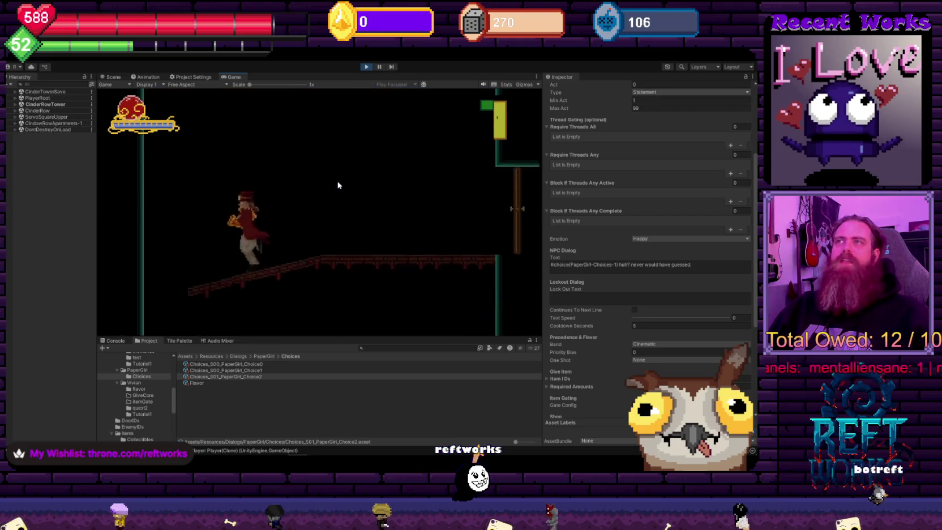
pyautogui.press('Left')
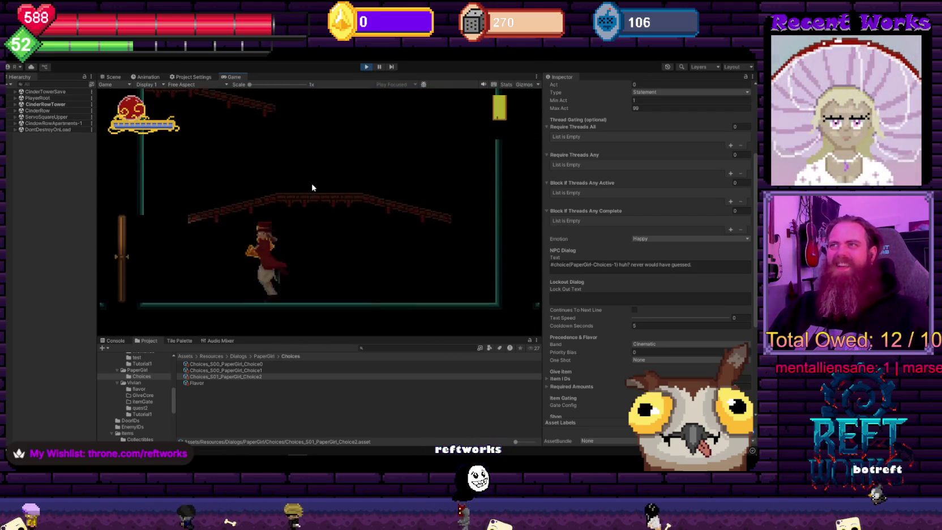
pyautogui.press('Left')
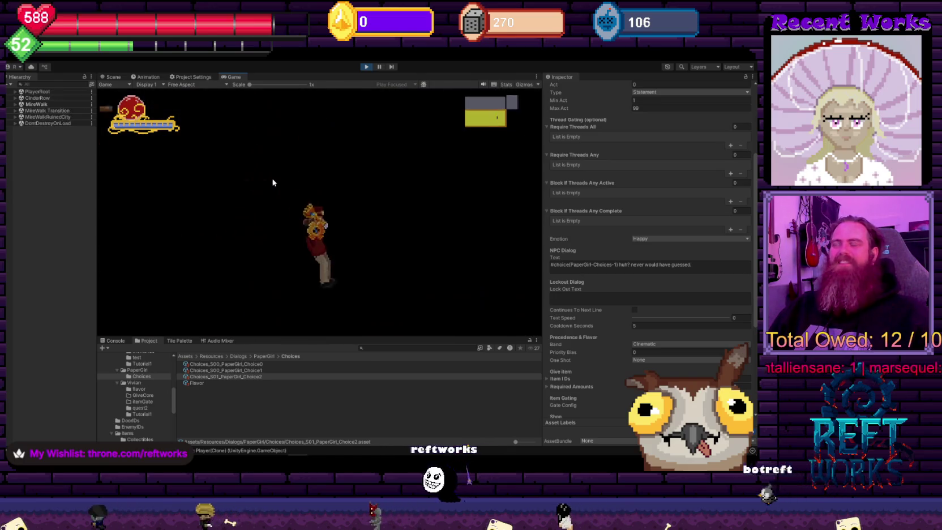
pyautogui.press('Right')
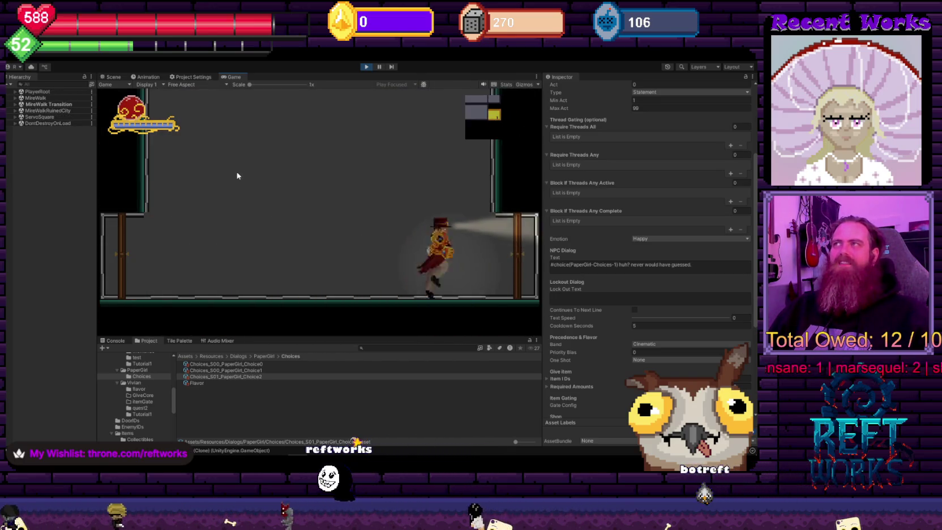
pyautogui.press('Right')
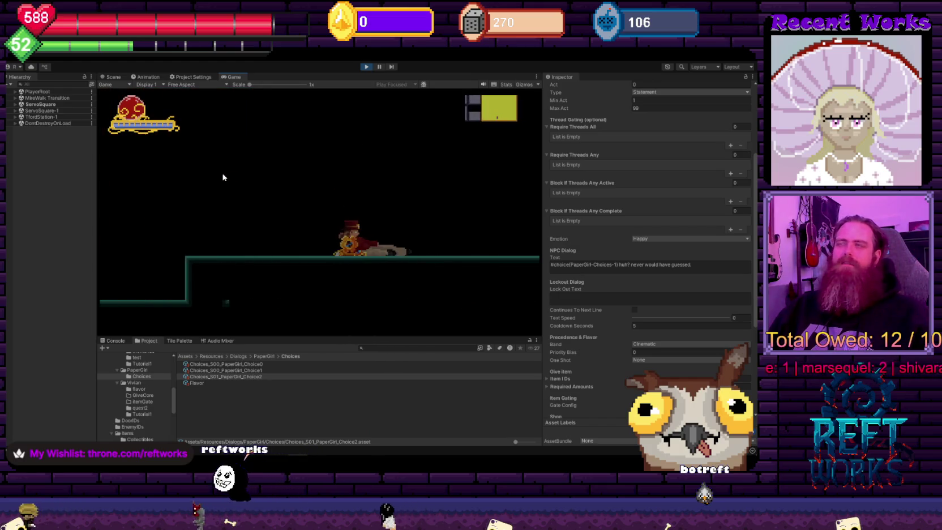
pyautogui.press('Right')
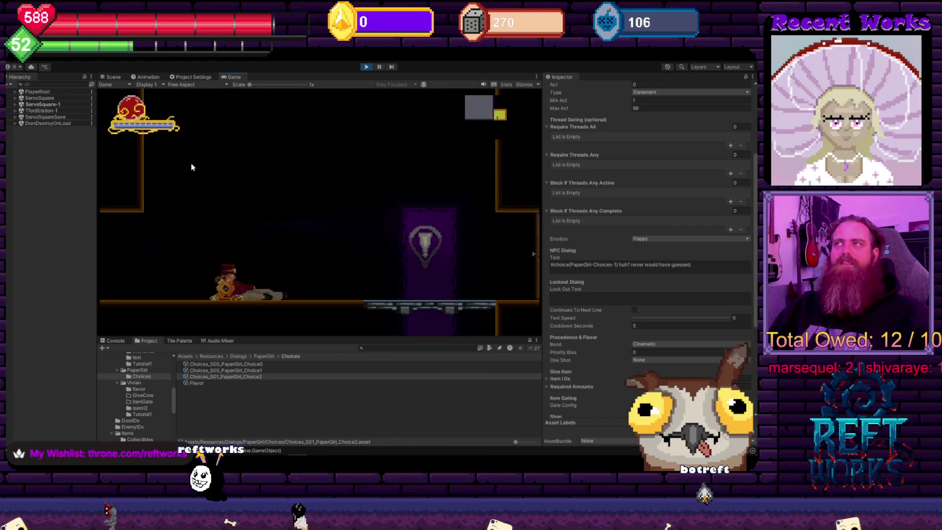
pyautogui.press('Up')
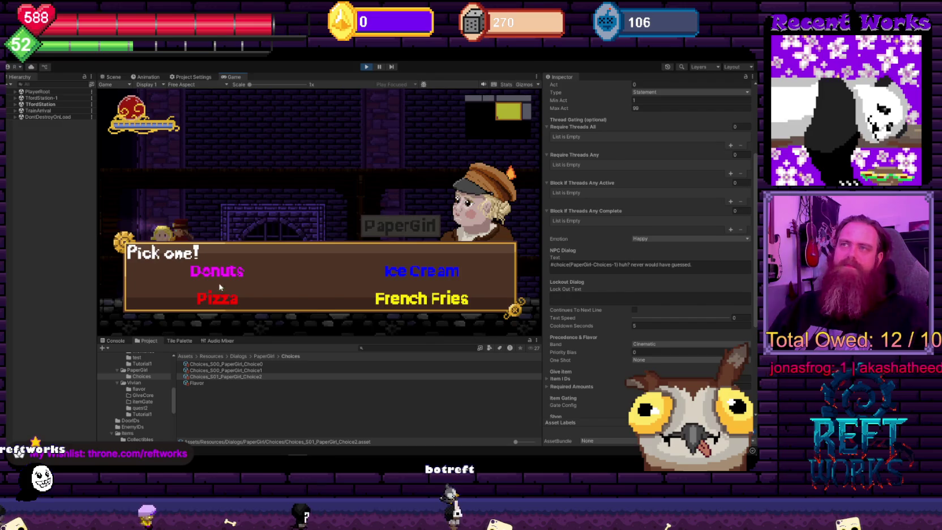
# Cycle focus among Donuts, Ice Cream, Pizza and French Fries with the arrow keys
pyautogui.press('Right')
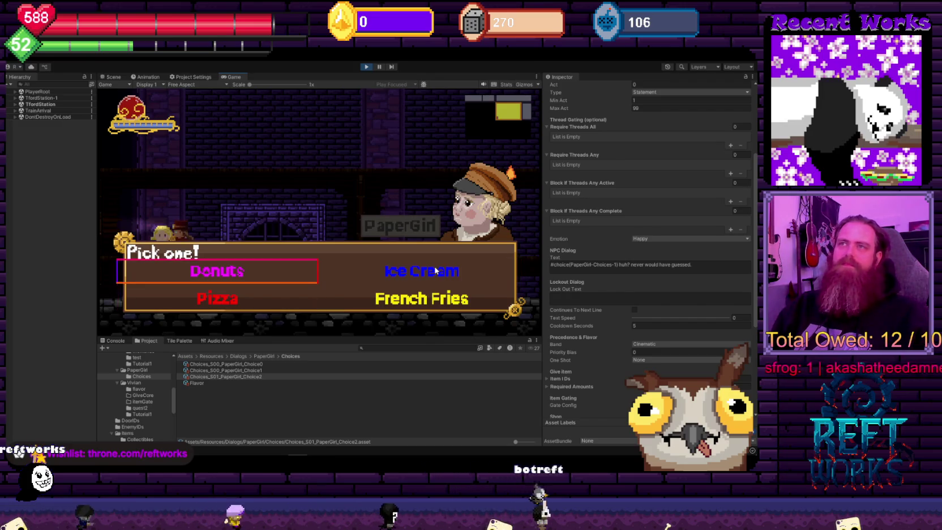
pyautogui.press('Right')
pyautogui.press('Up')
pyautogui.press('Left')
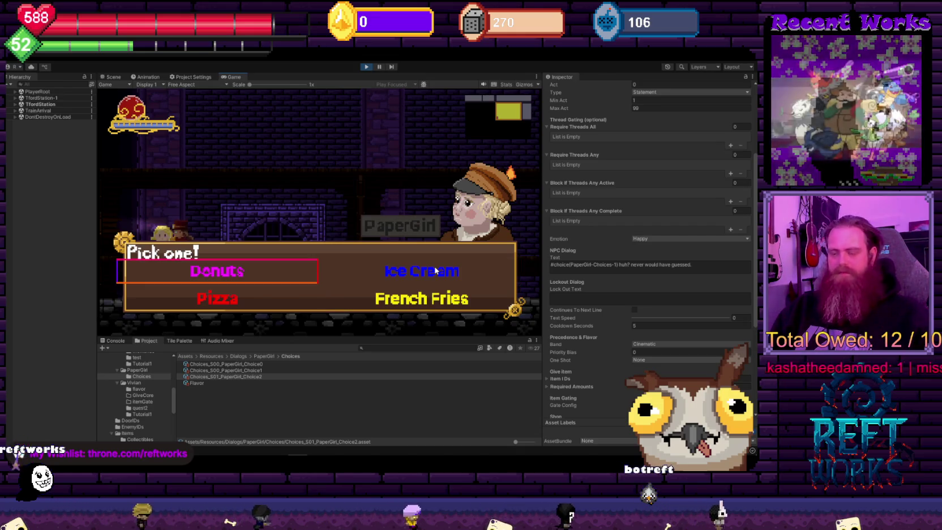
pyautogui.press('Left')
pyautogui.press('Left')
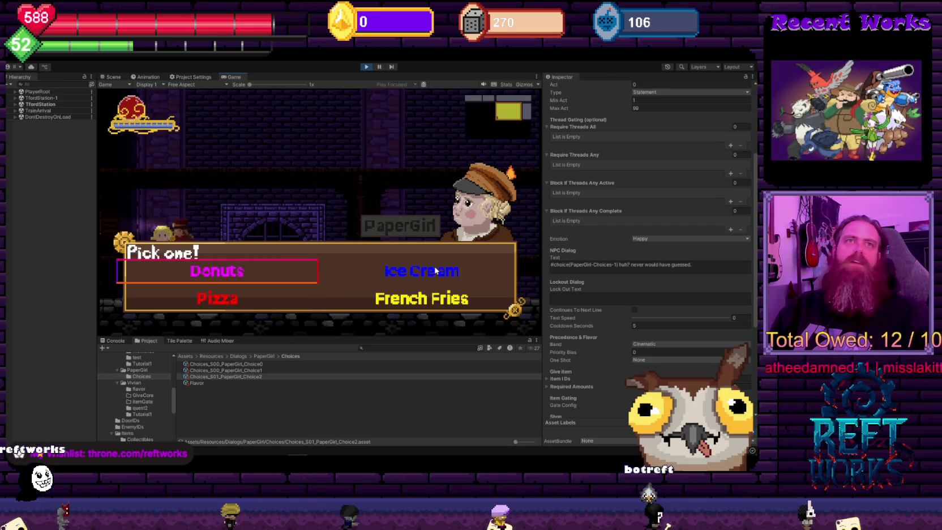
pyautogui.press('Down')
pyautogui.press('Left')
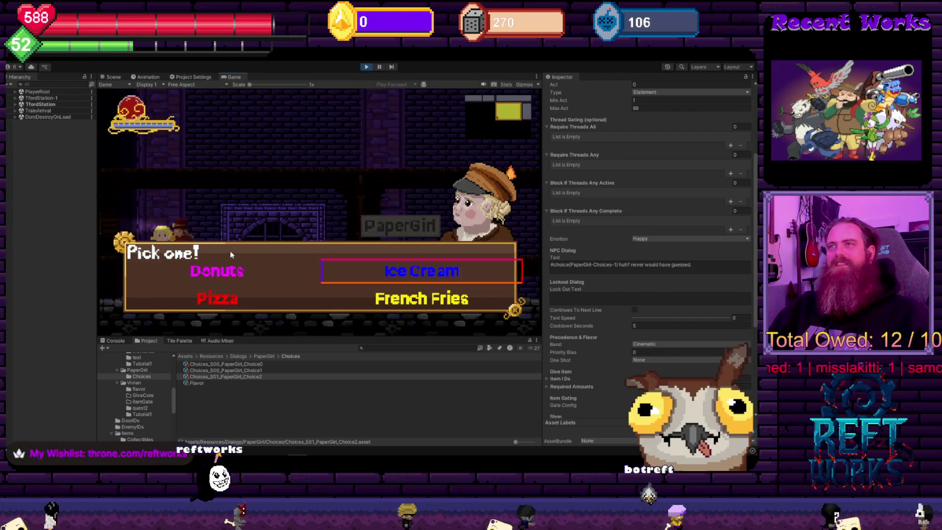
pyautogui.press('Left')
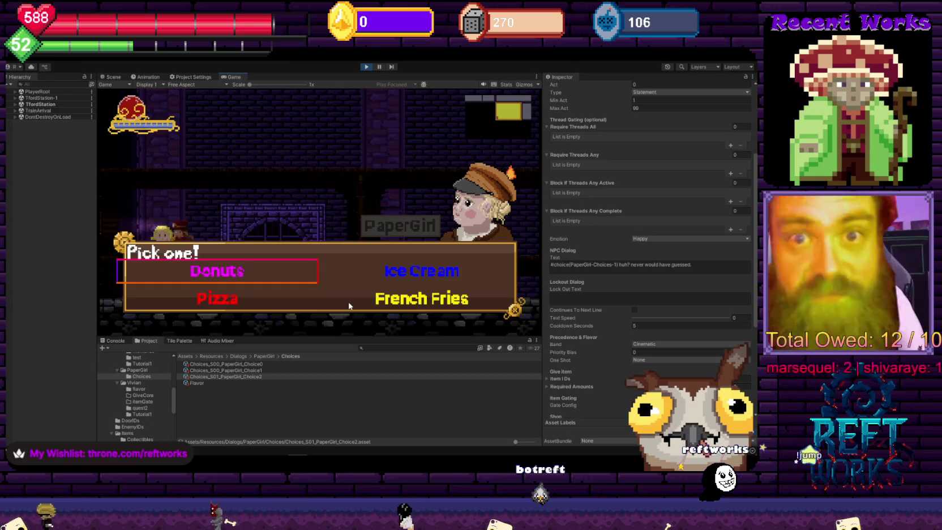
# Choose Ice Cream, dismiss PaperGirl's reply, and walk back to her
pyautogui.click(395, 275)
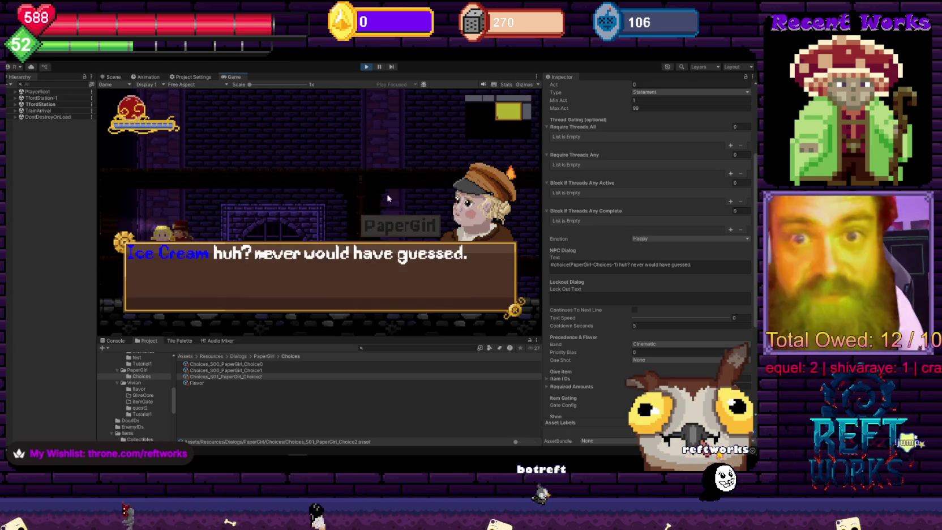
pyautogui.click(310, 198)
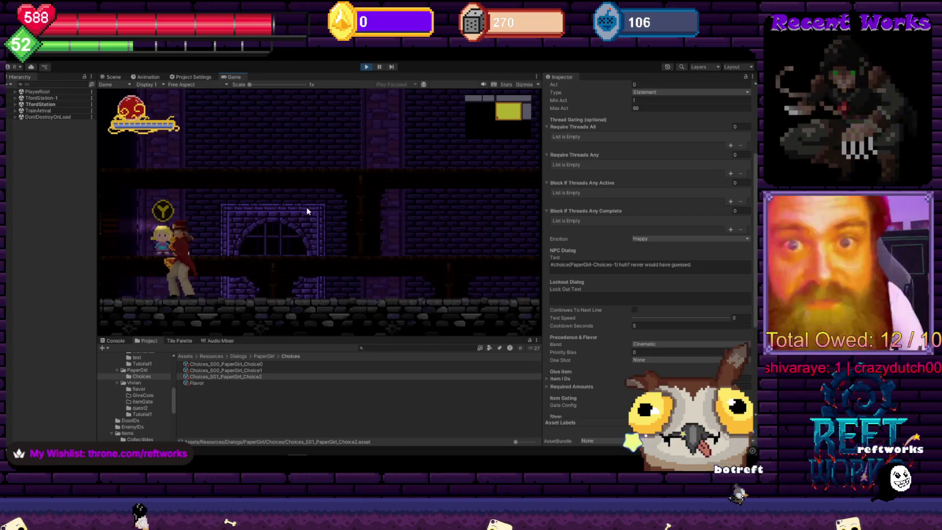
pyautogui.press('Right')
pyautogui.press('space')
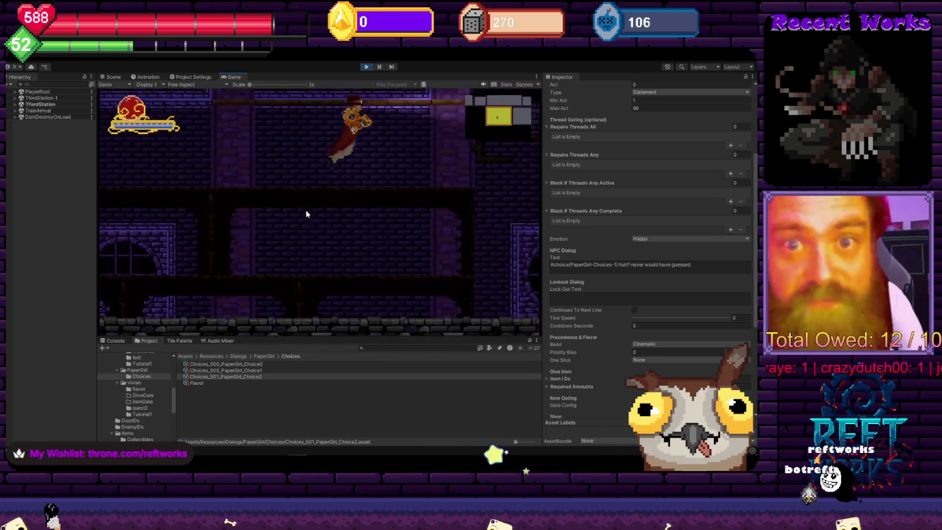
pyautogui.press('Left')
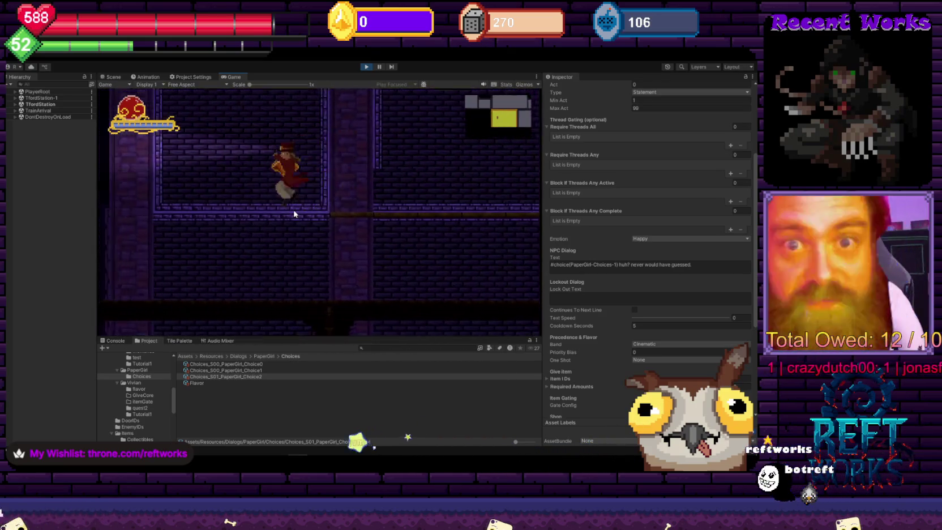
pyautogui.press('Right')
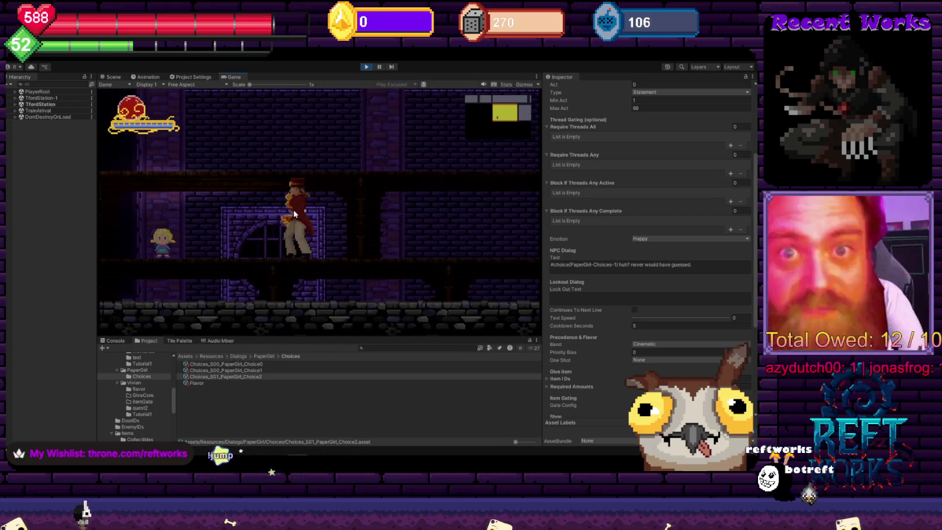
pyautogui.press('Left')
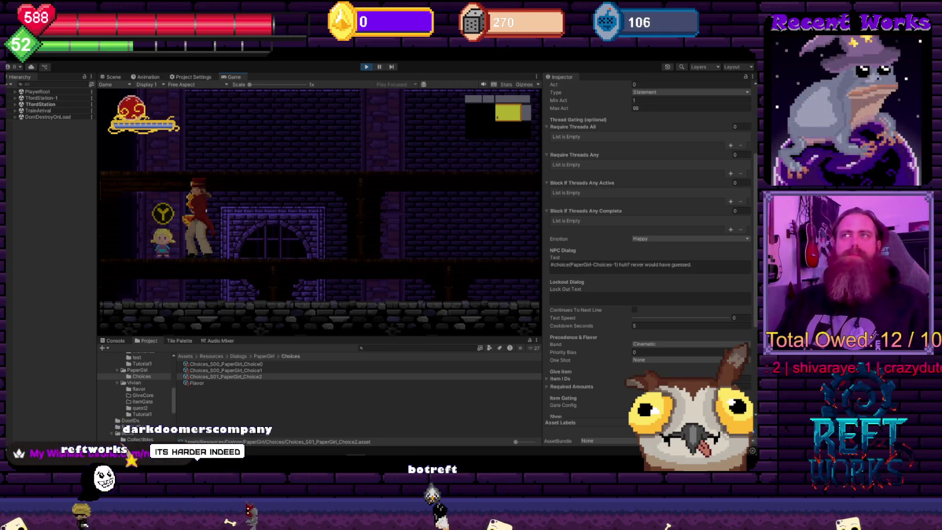
# Walk right through the rooms into ServoSquare-1 and up to the NPC
pyautogui.press('Escape')
pyautogui.press('Escape')
pyautogui.press('Right')
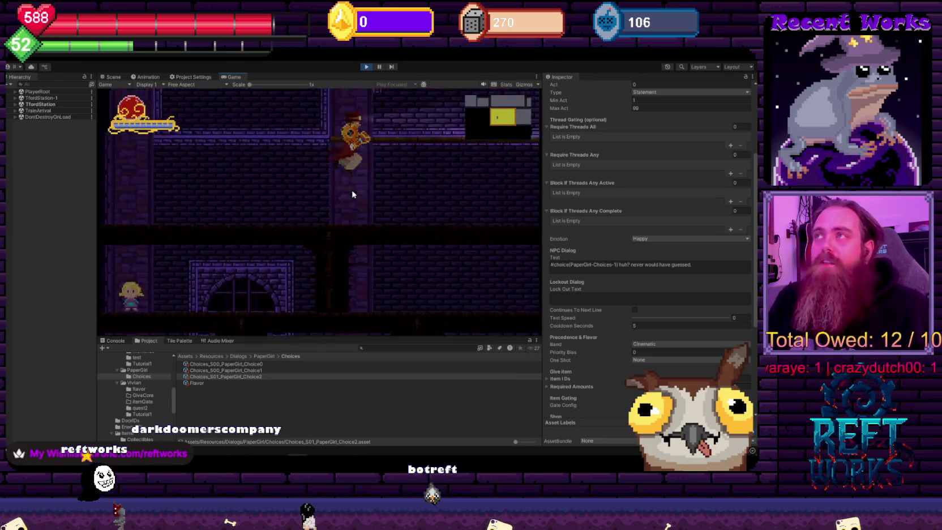
pyautogui.press('Right')
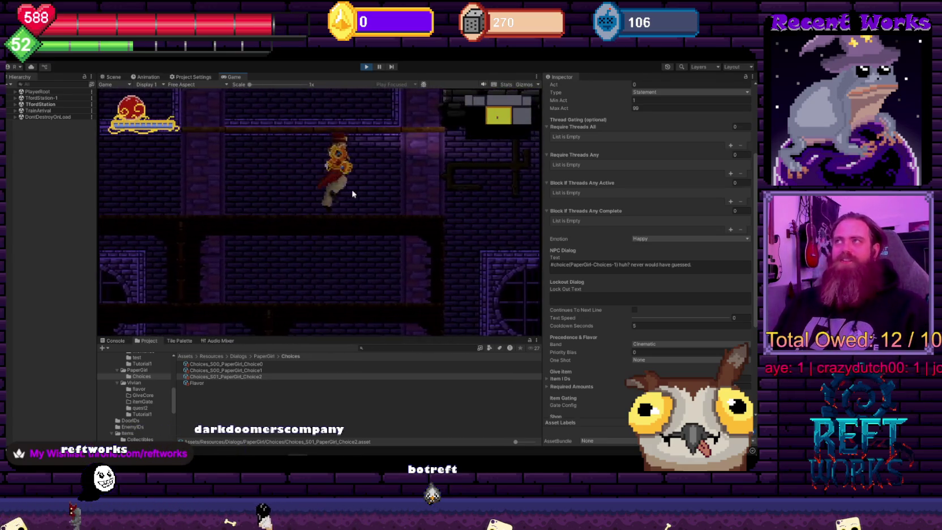
pyautogui.press('Right')
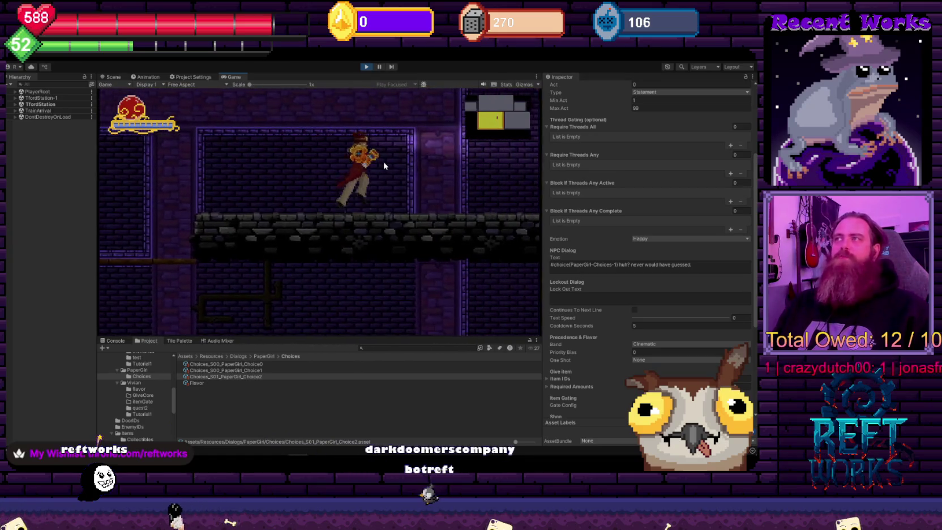
pyautogui.press('Right')
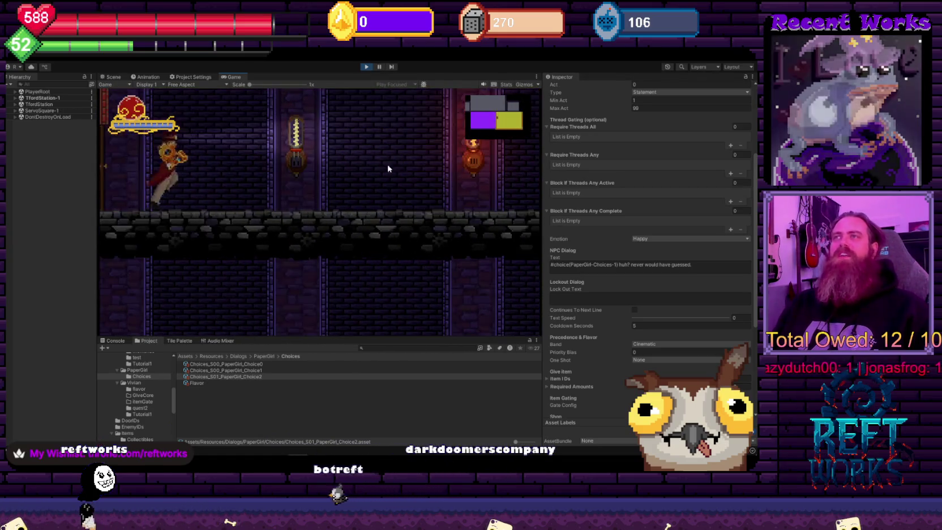
pyautogui.press('Right')
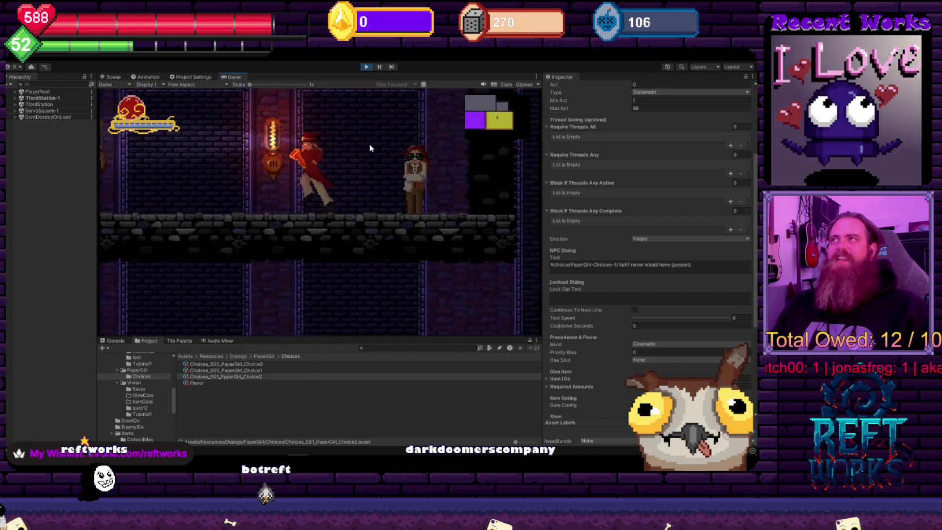
pyautogui.press('Right')
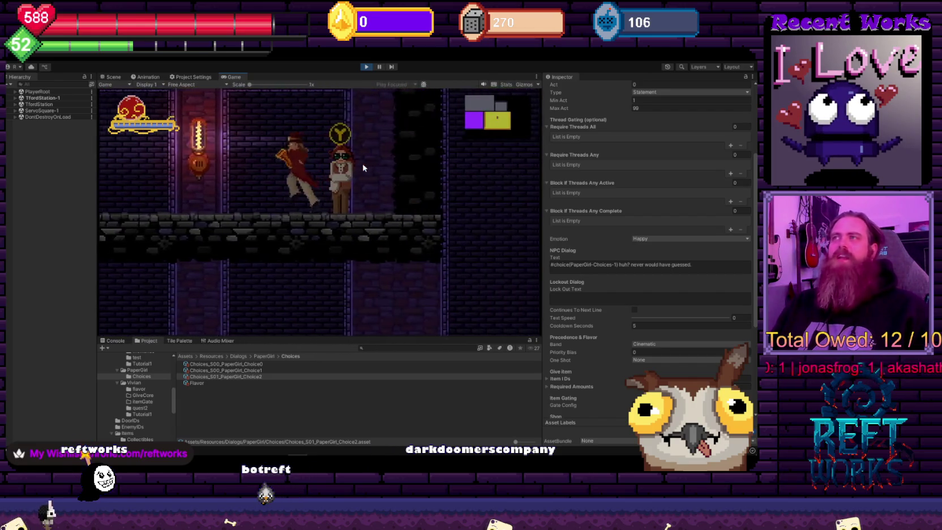
pyautogui.press('Right')
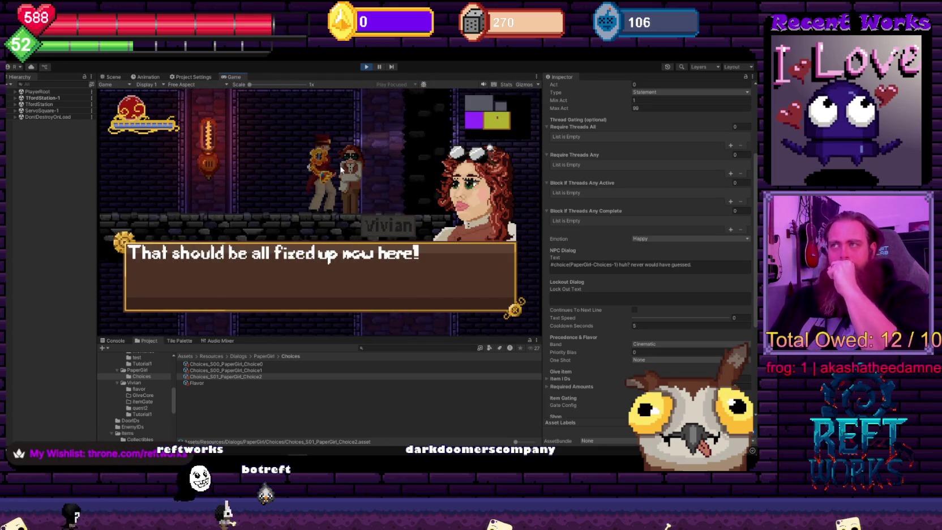
# Talk to Vivian, pause and resume the game, close her dialog, and stop play mode
pyautogui.press('space')
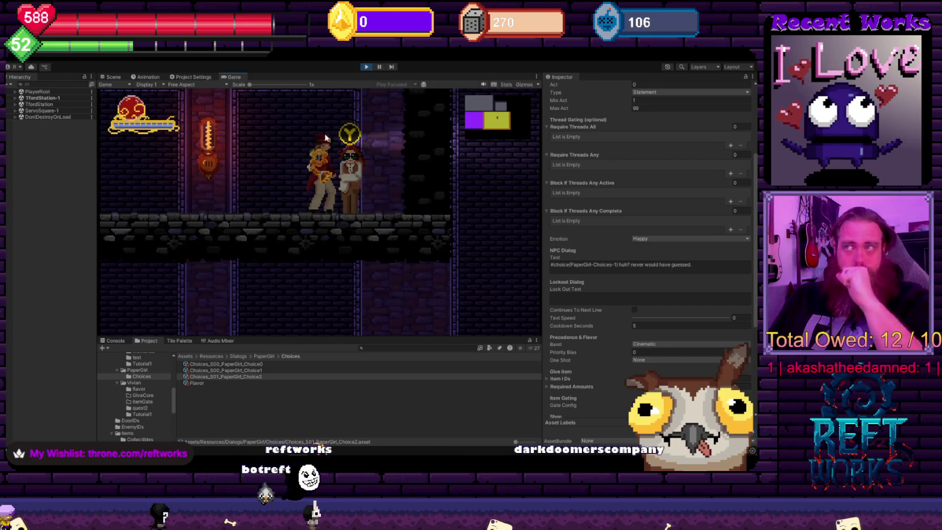
pyautogui.press('space')
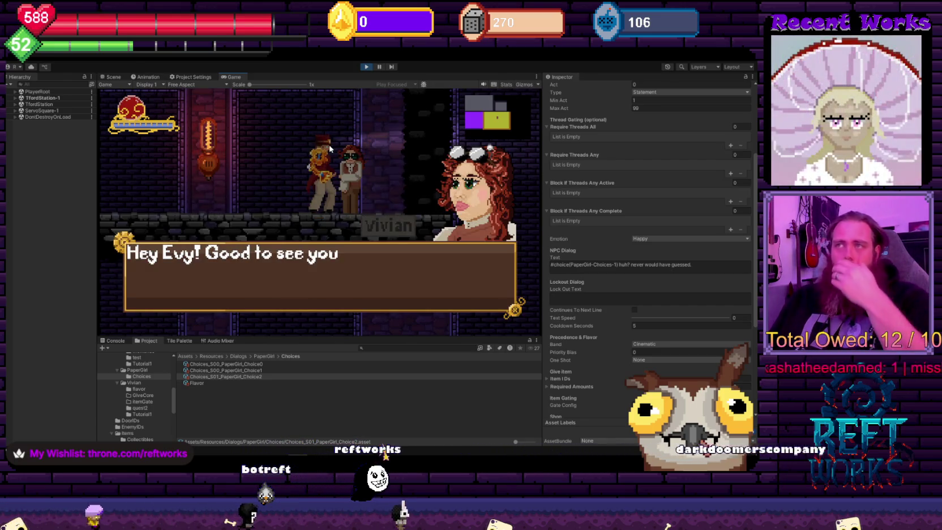
pyautogui.press('space')
pyautogui.press('space')
pyautogui.press('space')
pyautogui.press('Left')
pyautogui.press('Right')
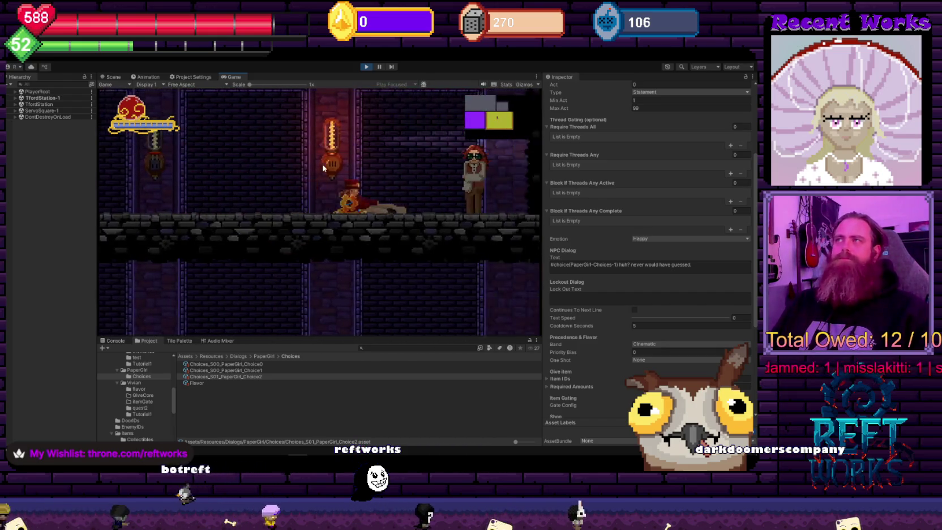
pyautogui.press('space')
pyautogui.press('space')
pyautogui.press('space')
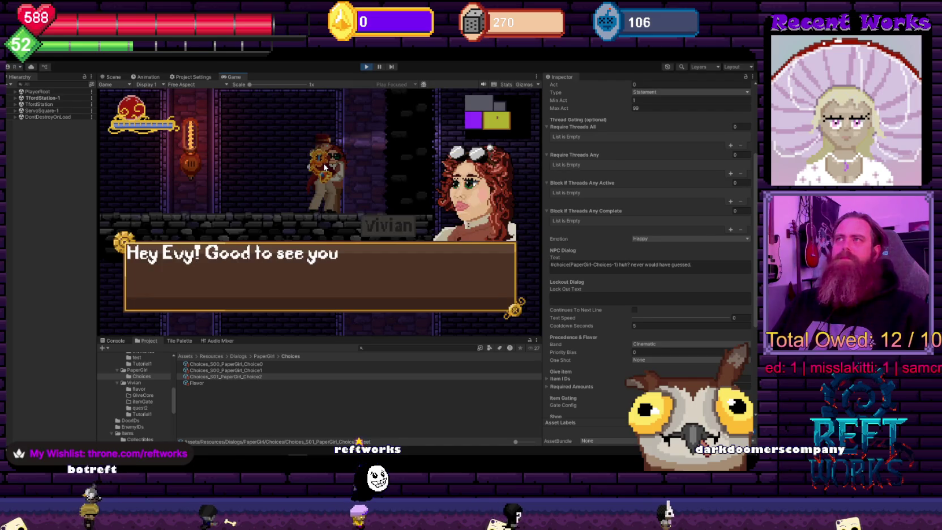
pyautogui.press('space')
pyautogui.click(46, 213)
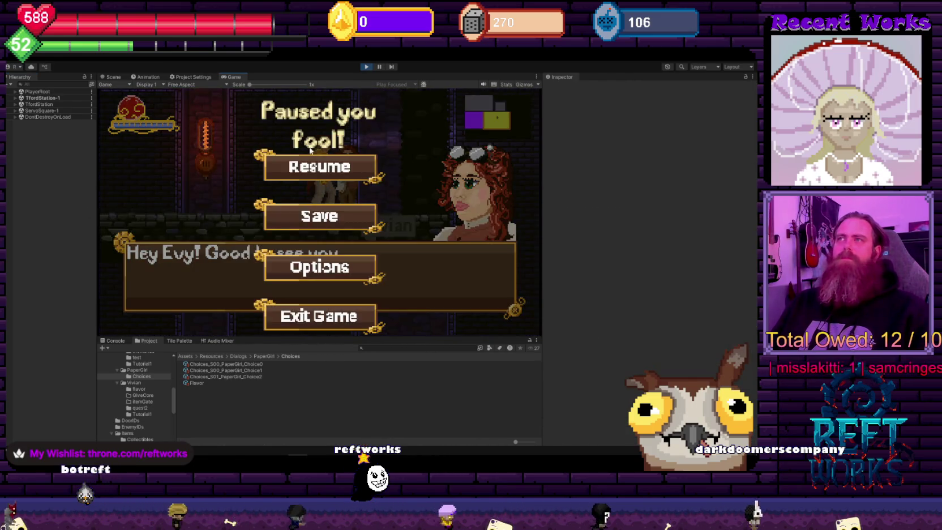
pyautogui.click(320, 167)
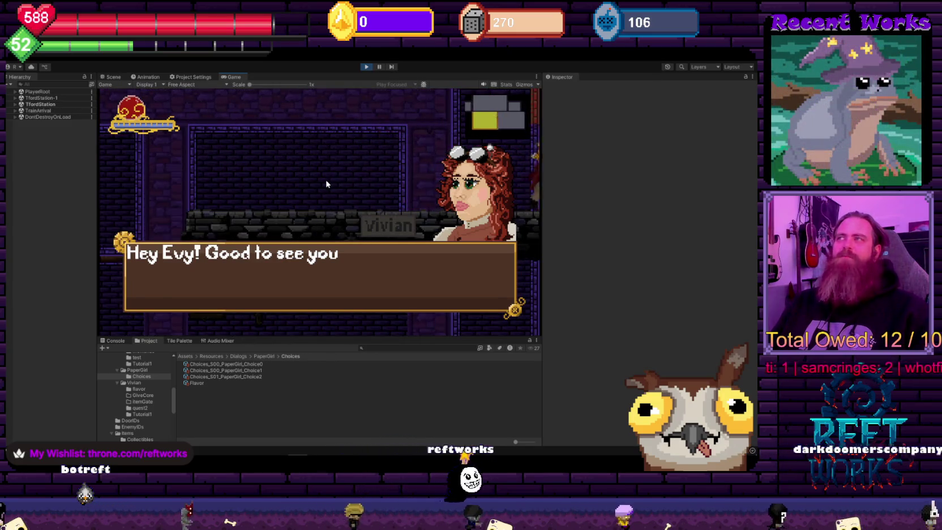
pyautogui.click(344, 148)
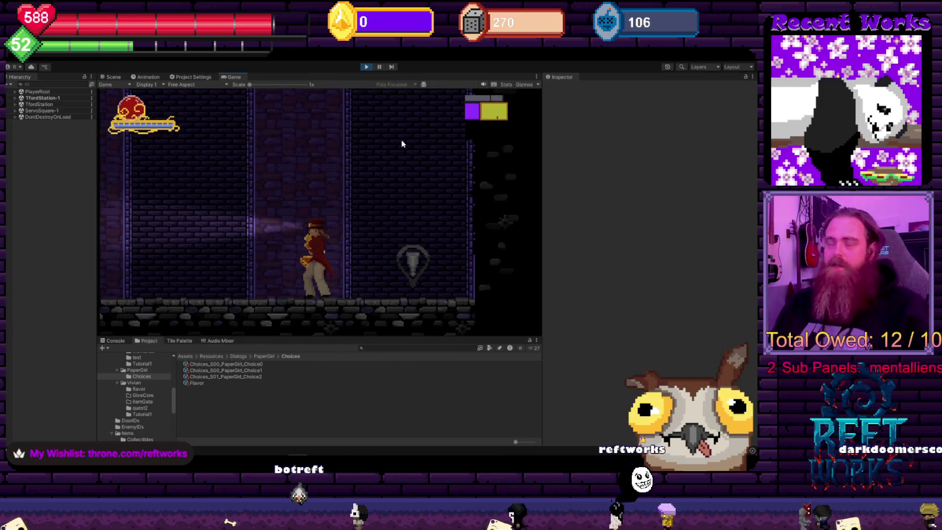
pyautogui.click(366, 66)
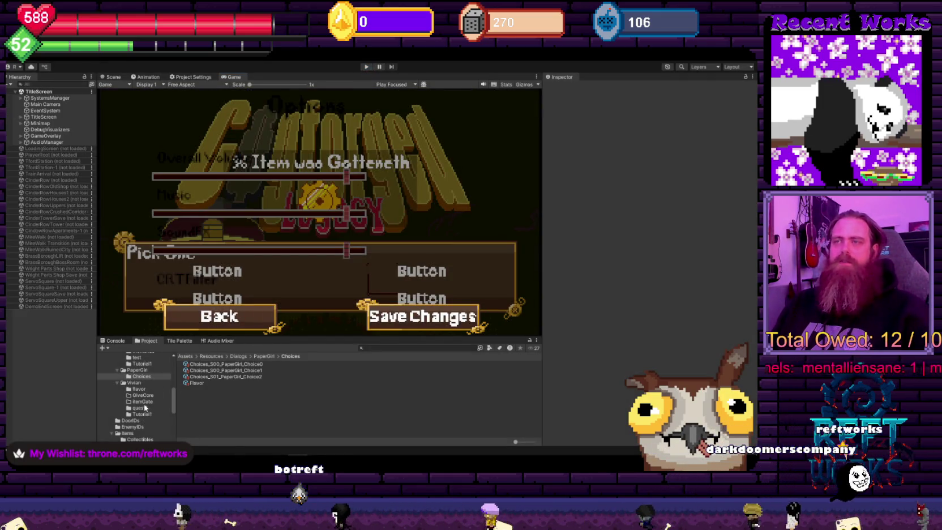
# Glance at the Console log twice, returning to the Project assets each time
pyautogui.click(116, 341)
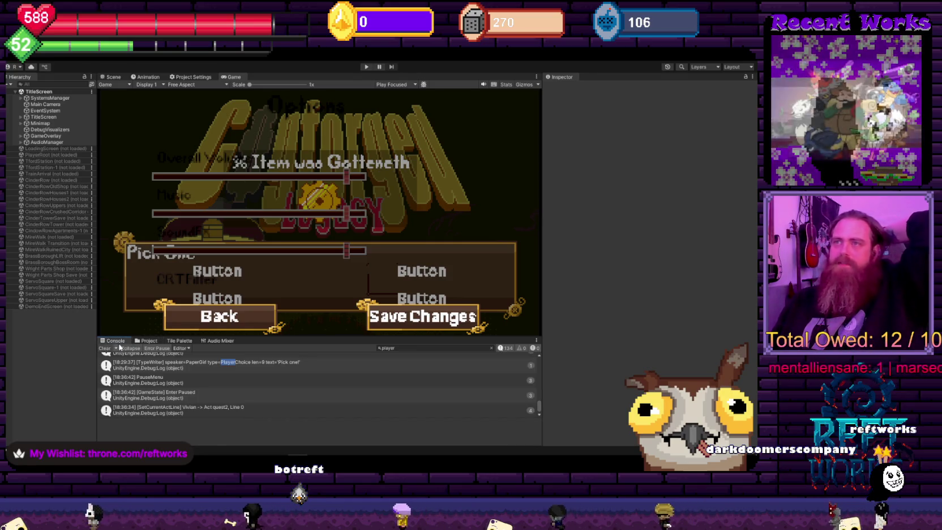
pyautogui.click(147, 340)
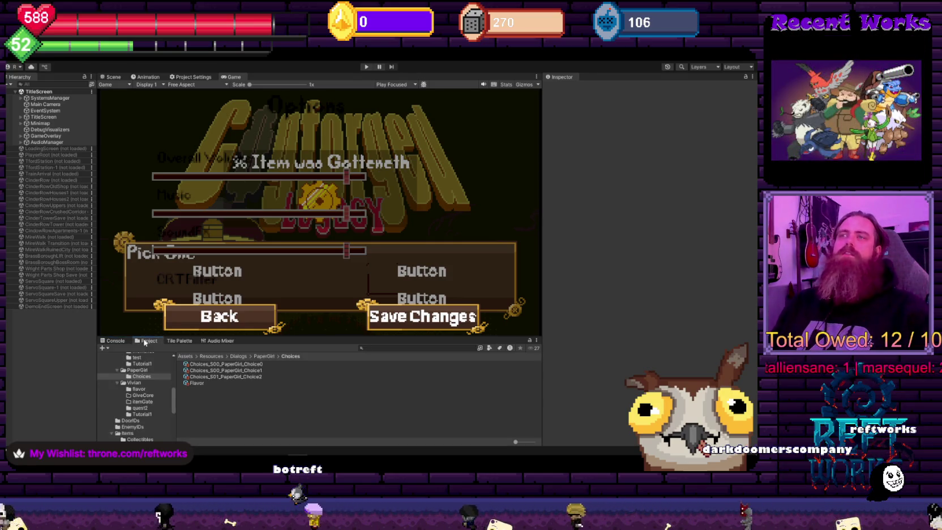
pyautogui.click(115, 342)
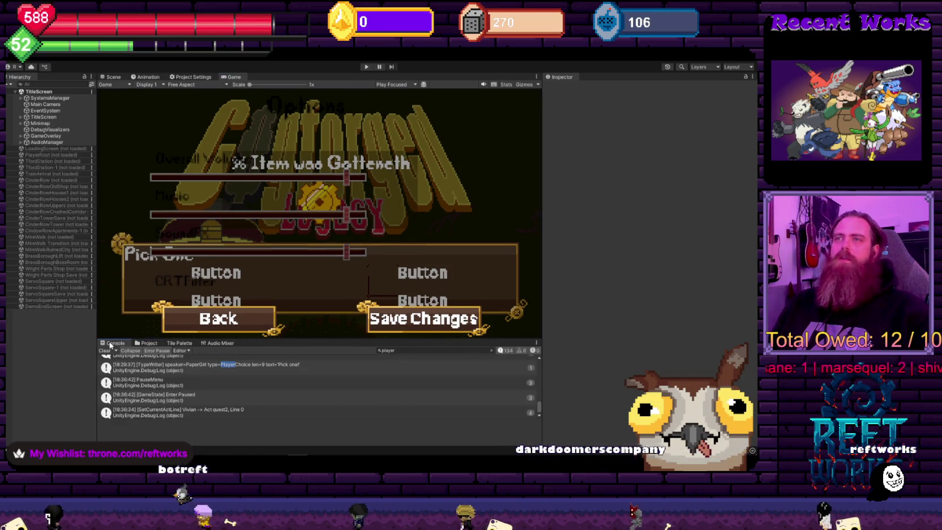
pyautogui.click(147, 343)
# Search the Project for 'i' and open UI Toolkit > UIThemes > PauseMenu.uxml in UI Builder
pyautogui.click(375, 351)
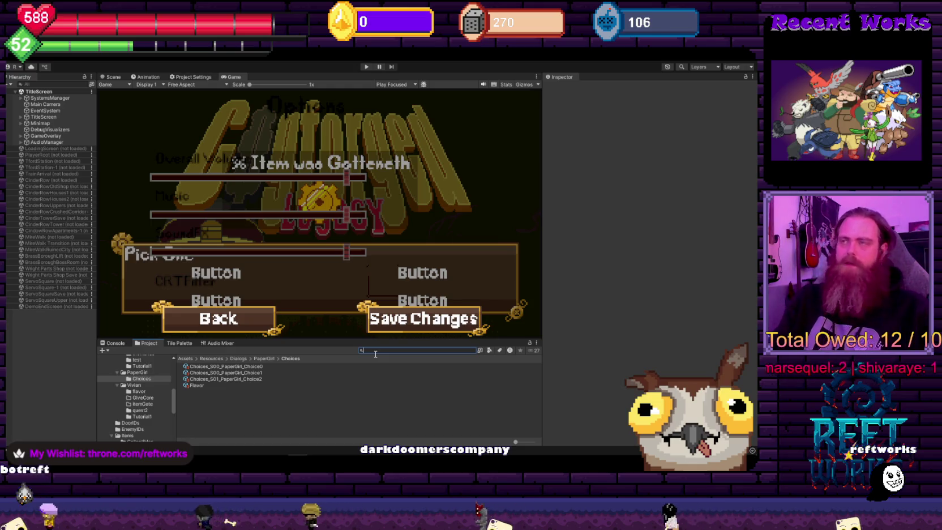
pyautogui.write('i')
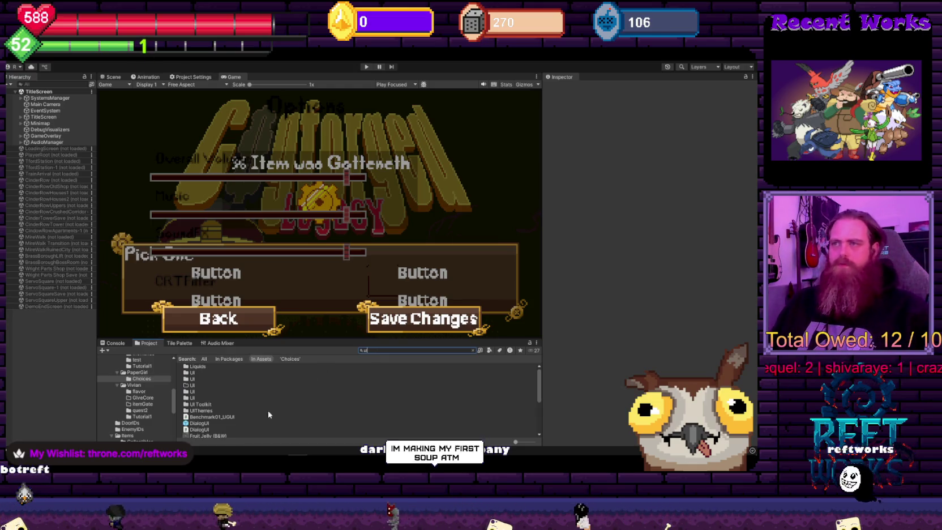
pyautogui.doubleClick(204, 405)
pyautogui.doubleClick(201, 367)
pyautogui.doubleClick(198, 391)
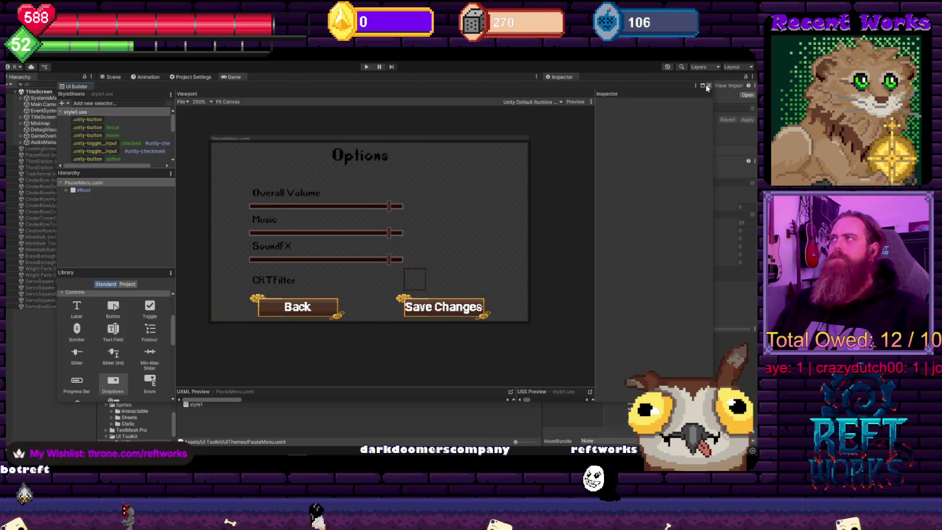
# Close PauseMenu, open DialogOverlay.uxml and expand #Root and #DialogBox in the Hierarchy
pyautogui.click(707, 86)
pyautogui.doubleClick(204, 373)
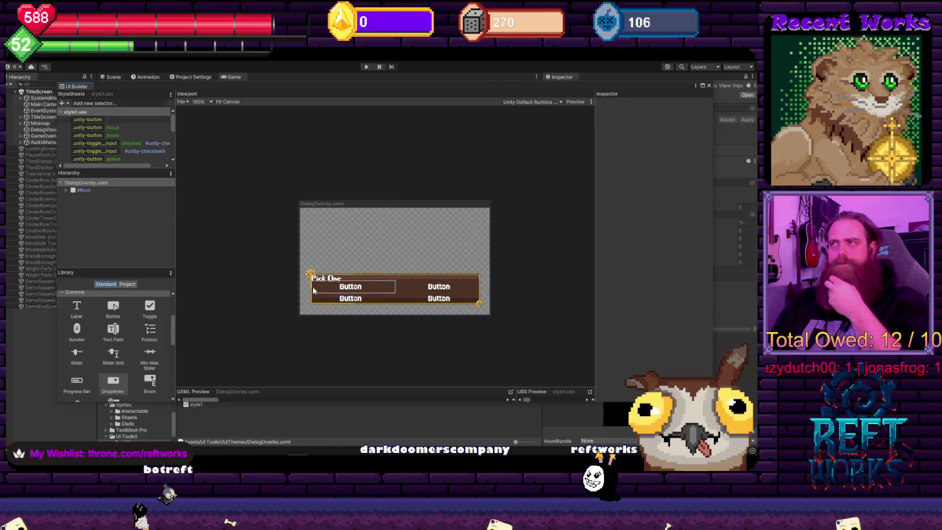
pyautogui.click(66, 190)
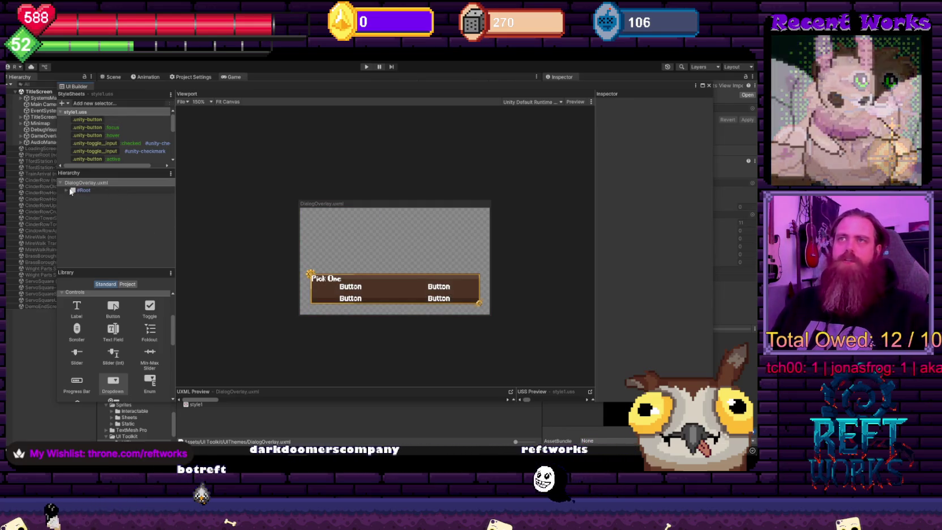
pyautogui.click(83, 190)
pyautogui.click(72, 198)
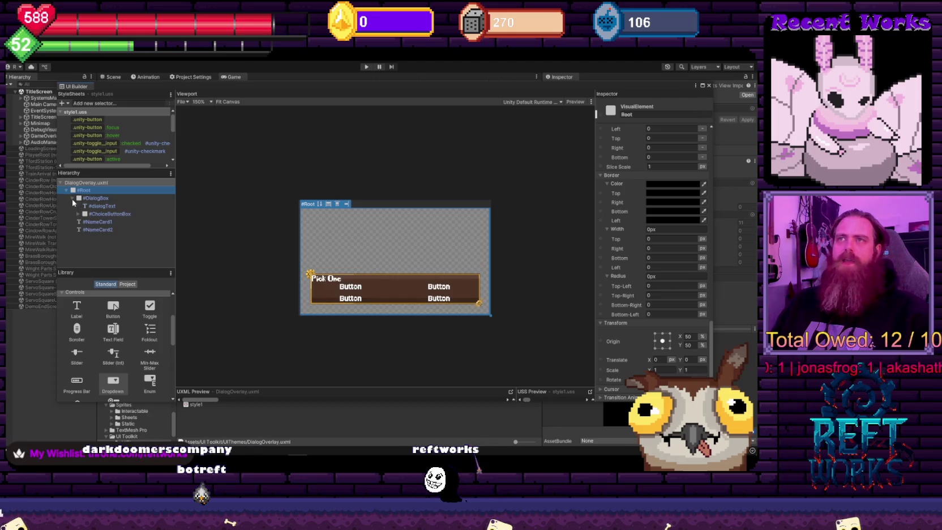
# Bring the Pick One dialog into view, expand #ChoiceButtonBox and select the .unity-button rule
pyautogui.scroll(5, 244, 275)
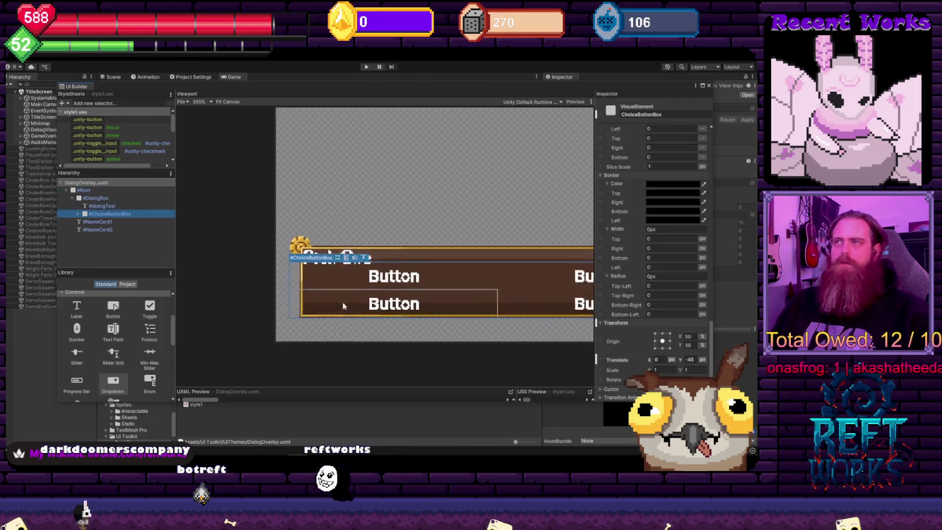
pyautogui.scroll(-1, 237, 274)
pyautogui.moveTo(226, 268); pyautogui.dragTo(304, 277)
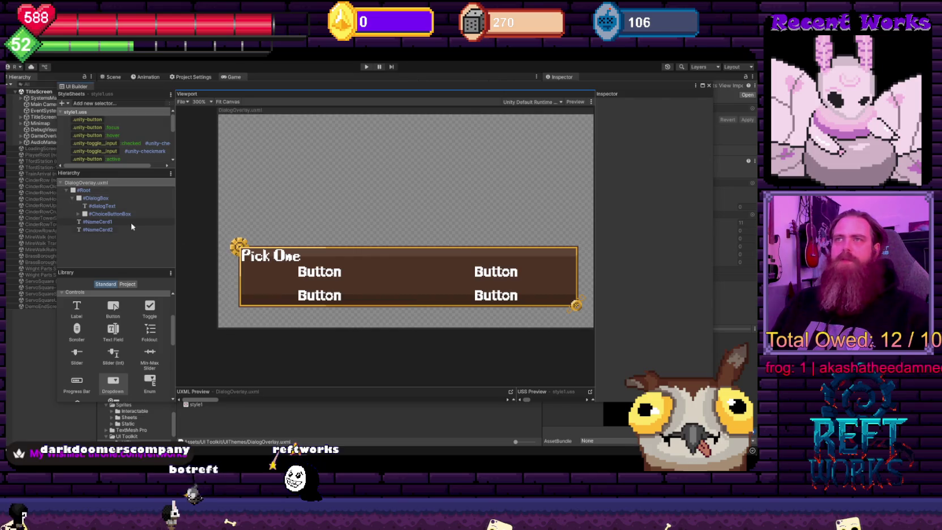
pyautogui.click(78, 213)
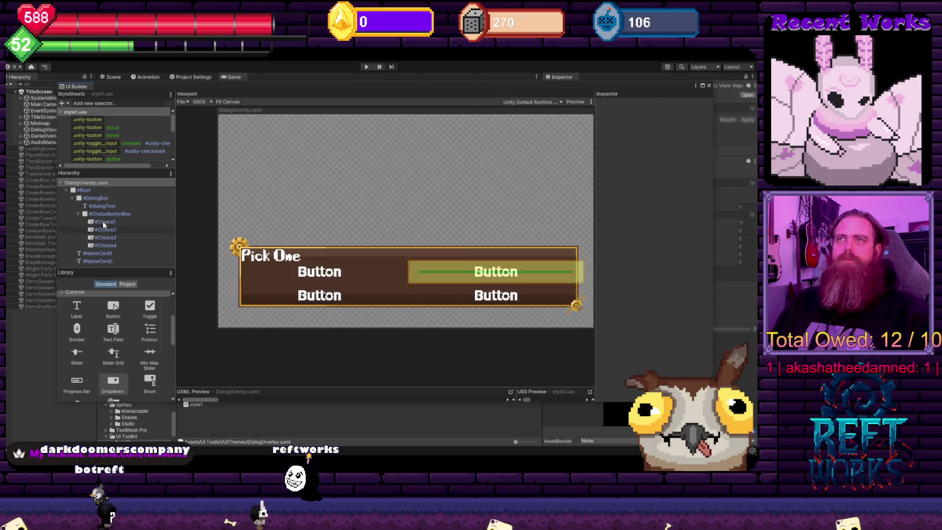
pyautogui.click(109, 120)
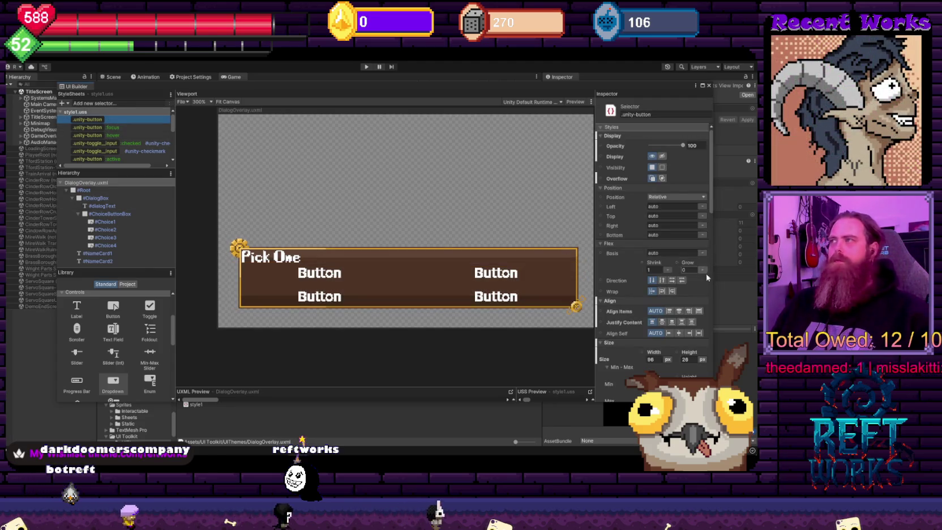
# Drag the .unity-button rule's width down to 26 px, then select #Choice1
pyautogui.scroll(-3, 678, 328)
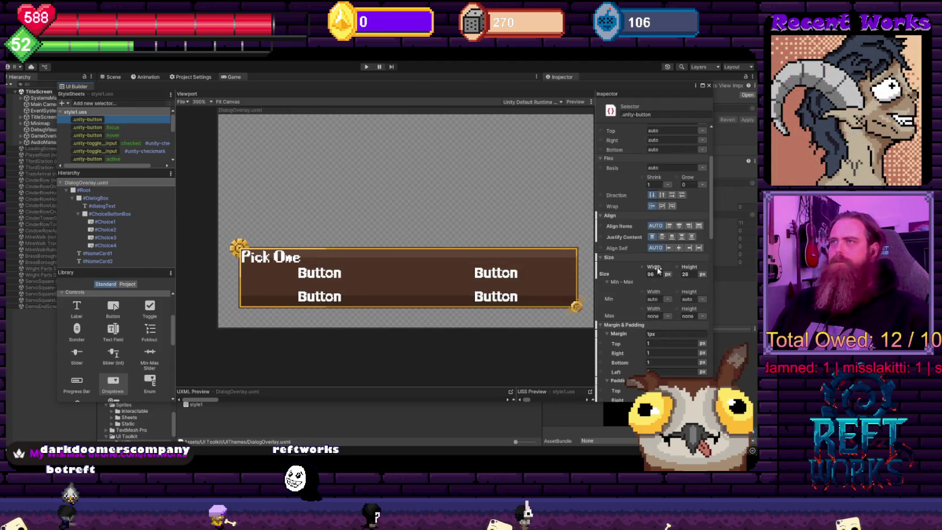
pyautogui.click(111, 121)
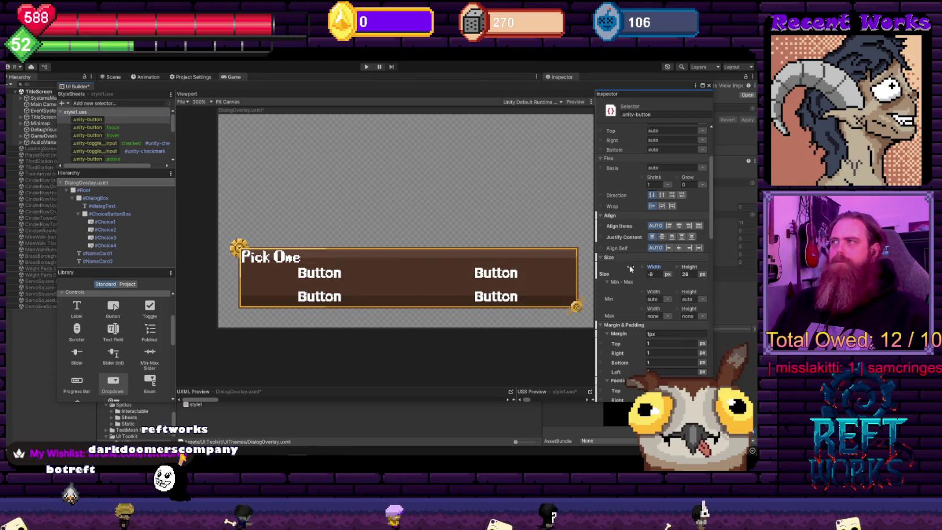
pyautogui.moveTo(656, 267); pyautogui.dragTo(178, 141)
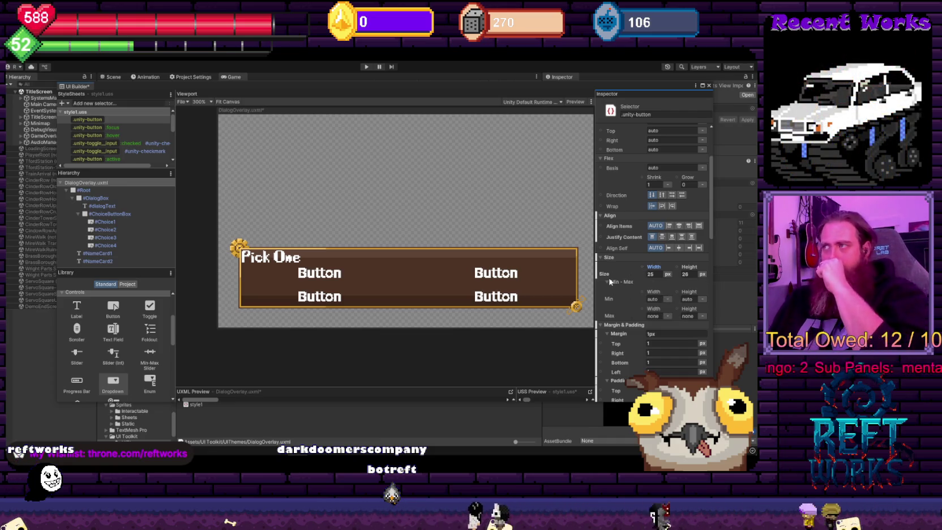
pyautogui.click(118, 222)
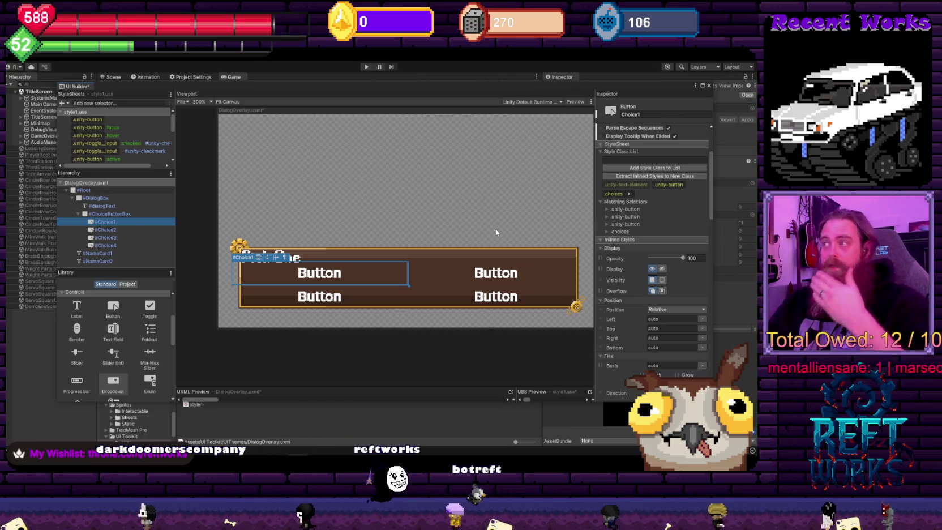
pyautogui.scroll(-10, 675, 315)
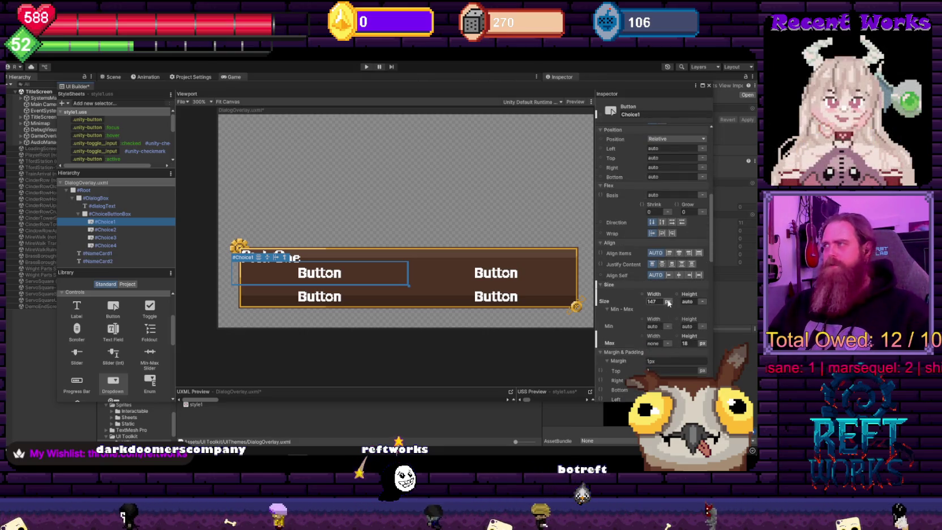
# Try Choice1's width as auto, resizing it and changing its width unit
pyautogui.click(684, 328)
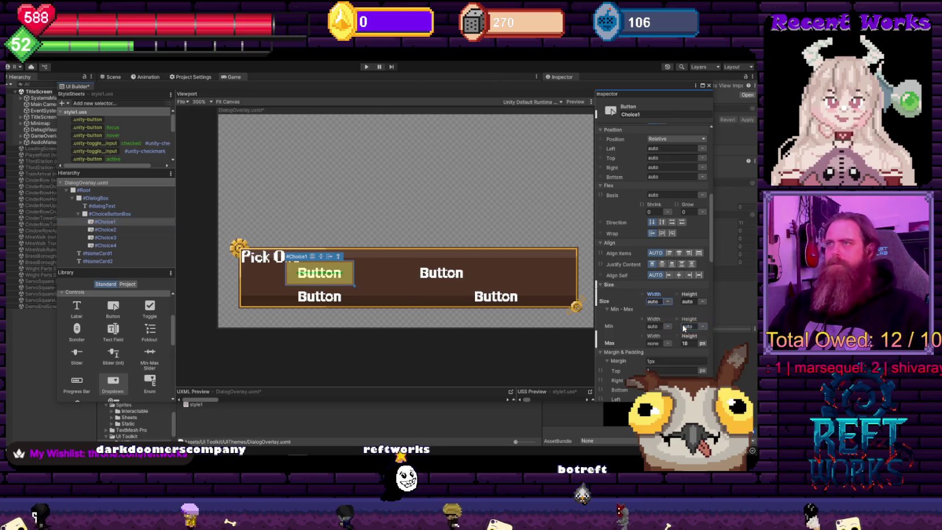
pyautogui.moveTo(661, 298); pyautogui.dragTo(654, 297)
pyautogui.click(667, 302)
pyautogui.click(674, 317)
# Unset all of Choice1's inline size overrides
pyautogui.rightClick(617, 306)
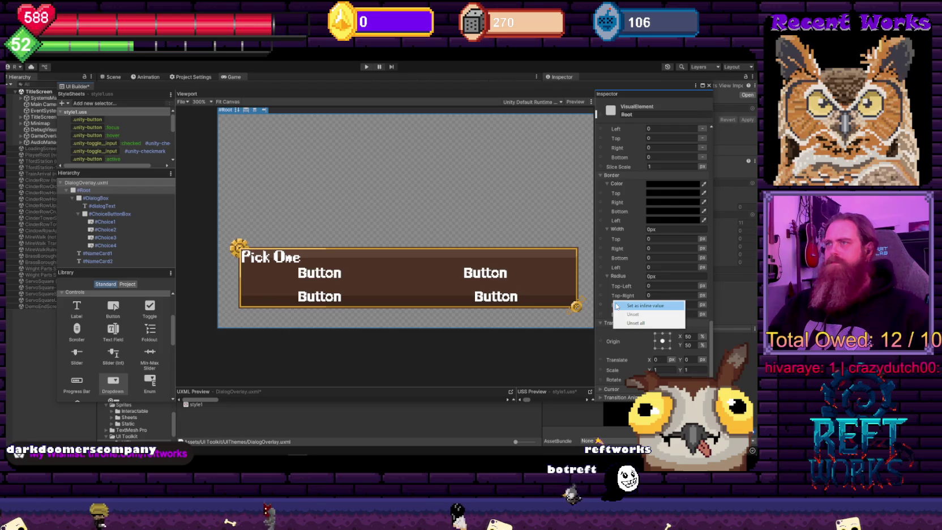
pyautogui.click(510, 302)
pyautogui.click(319, 273)
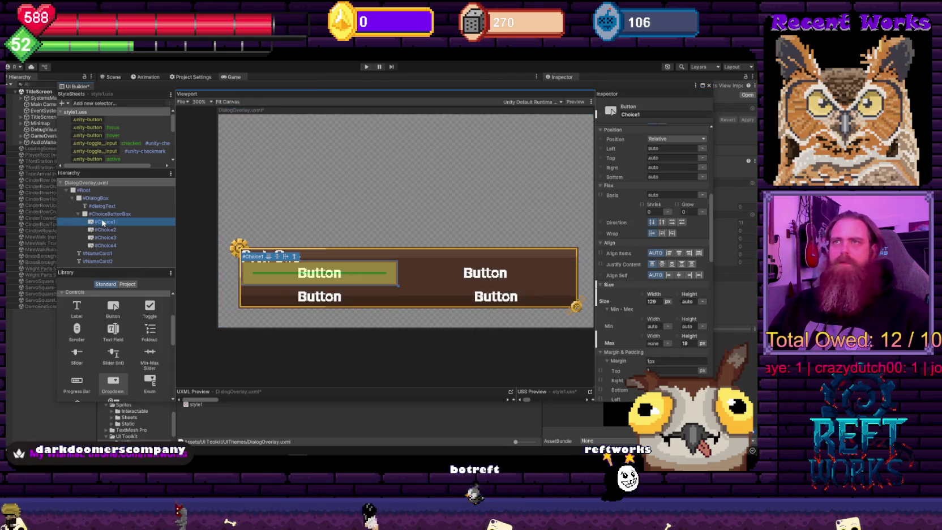
pyautogui.rightClick(605, 304)
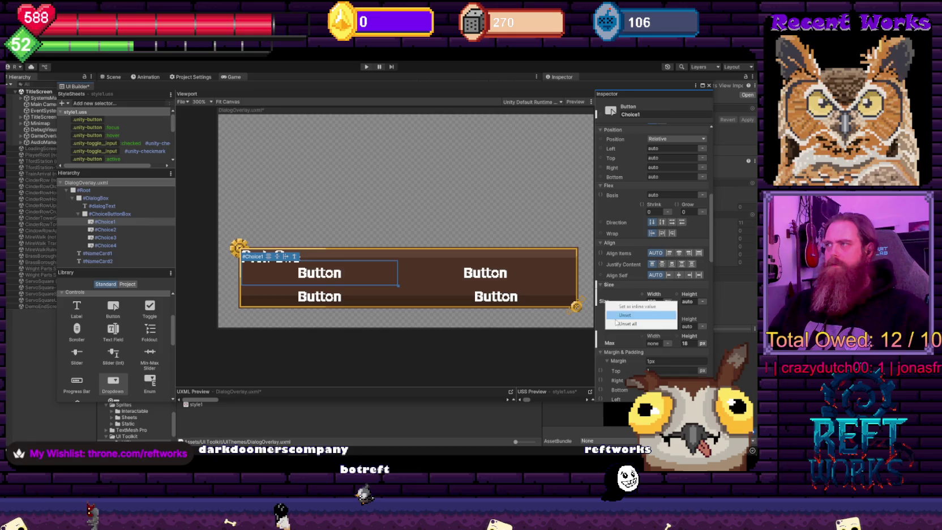
pyautogui.click(617, 323)
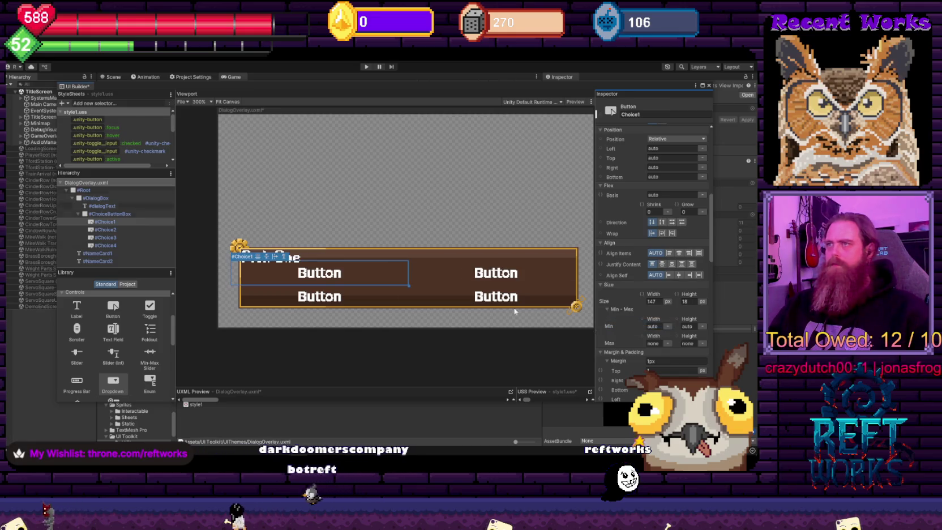
# Compare Choice2's size values with Choice1's, ending with Choice2 selected
pyautogui.click(134, 231)
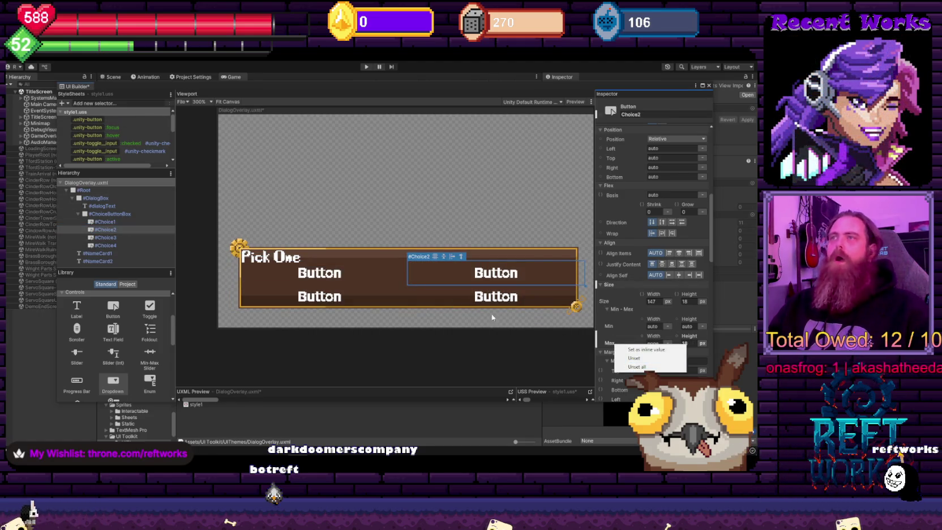
pyautogui.click(111, 222)
pyautogui.scroll(5, 608, 309)
pyautogui.scroll(-10, 607, 309)
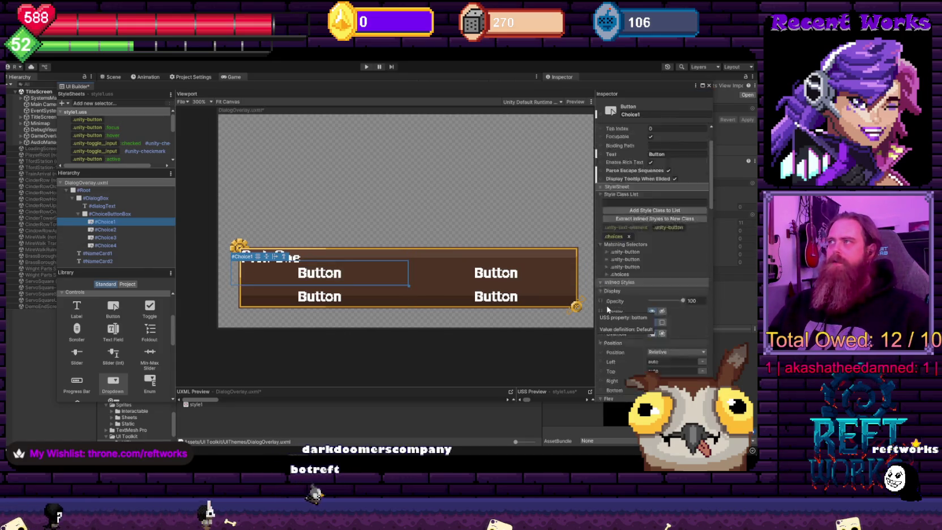
pyautogui.scroll(-1, 610, 310)
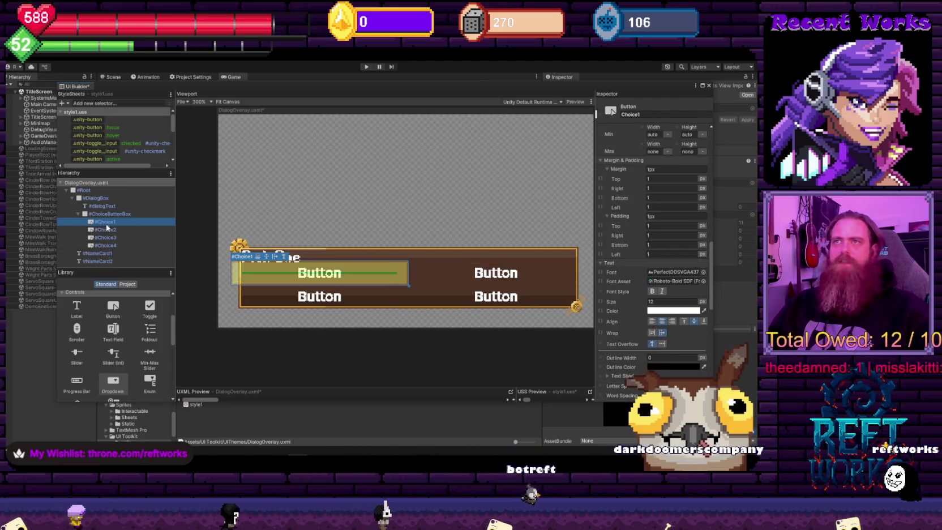
pyautogui.click(495, 273)
# Check the reset options for Choice2's size and max size without changing anything
pyautogui.scroll(-5, 619, 335)
pyautogui.scroll(10, 618, 335)
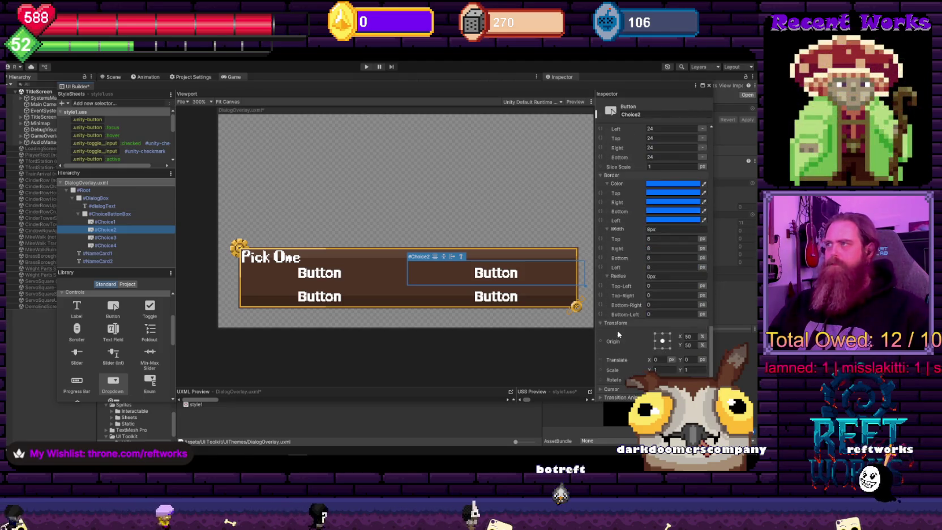
pyautogui.scroll(-3, 638, 342)
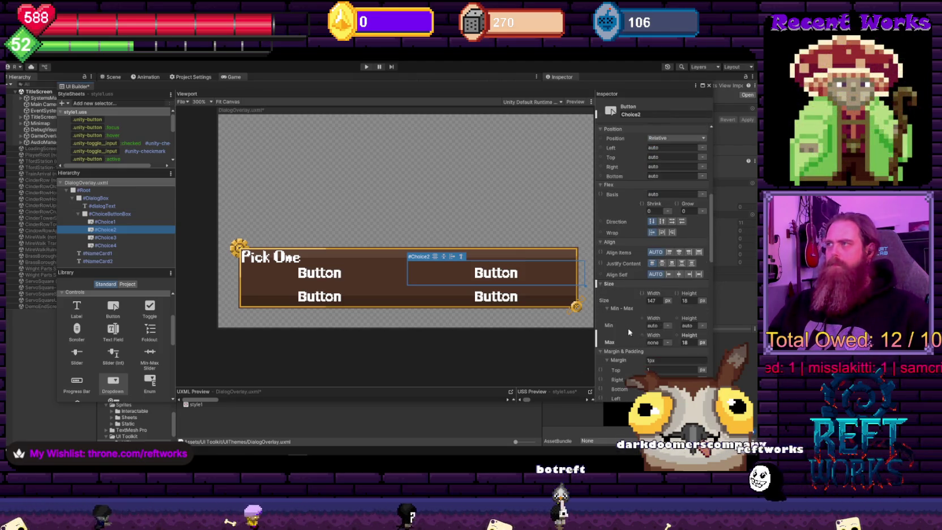
pyautogui.rightClick(607, 301)
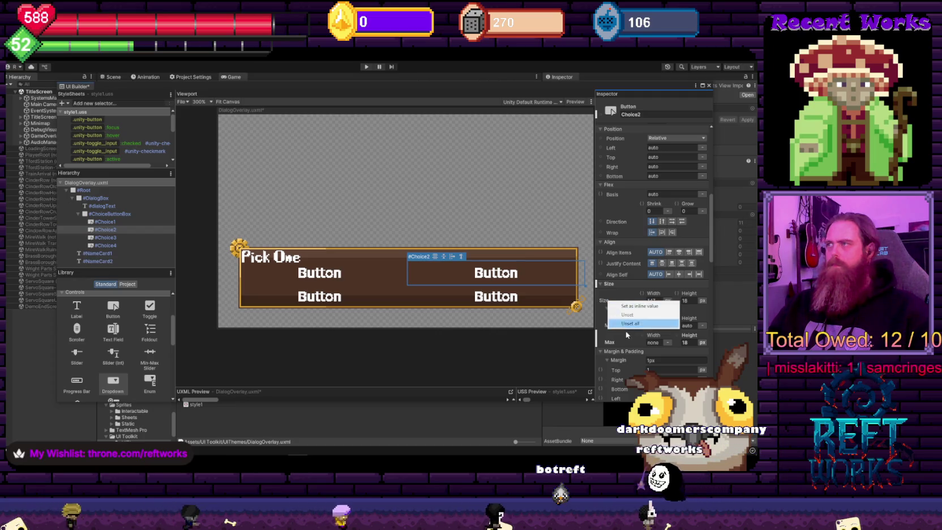
pyautogui.click(614, 342)
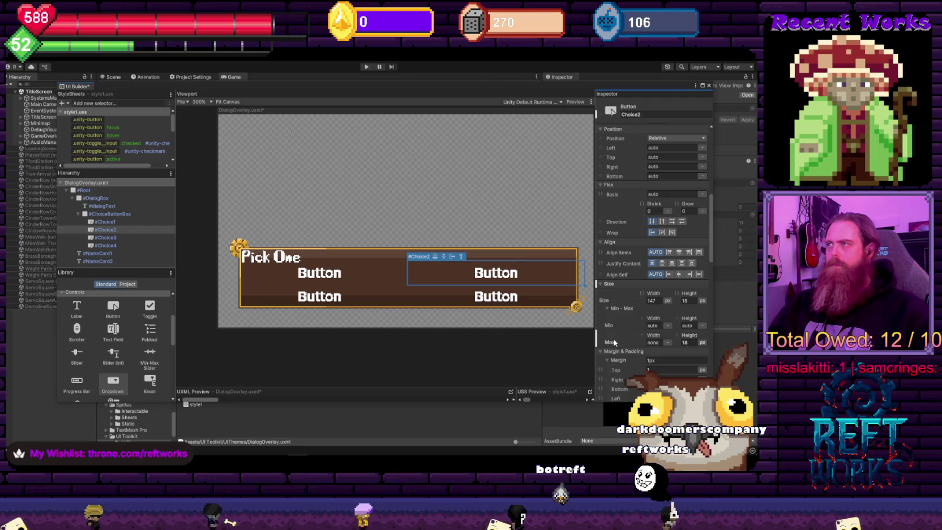
pyautogui.rightClick(605, 285)
pyautogui.click(634, 300)
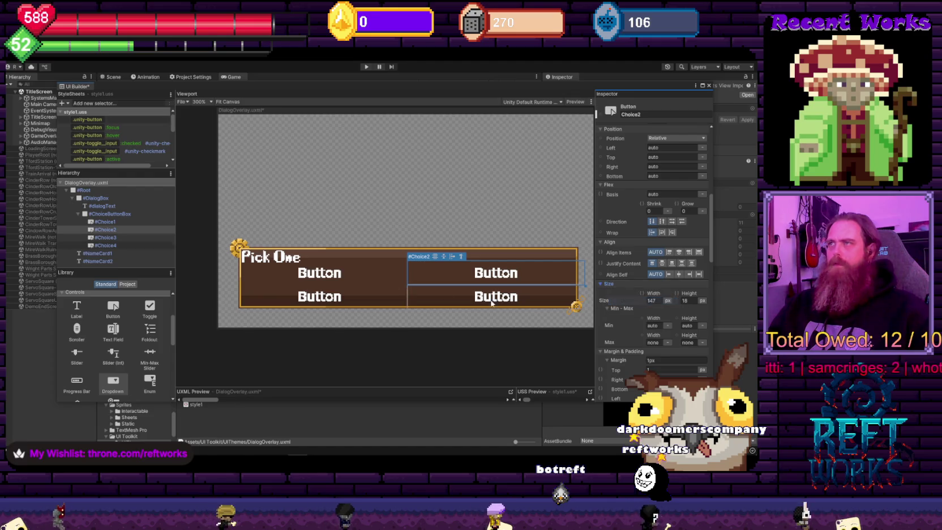
# Unset Choice4's inline size override so its max height is no longer fixed at 18
pyautogui.click(116, 239)
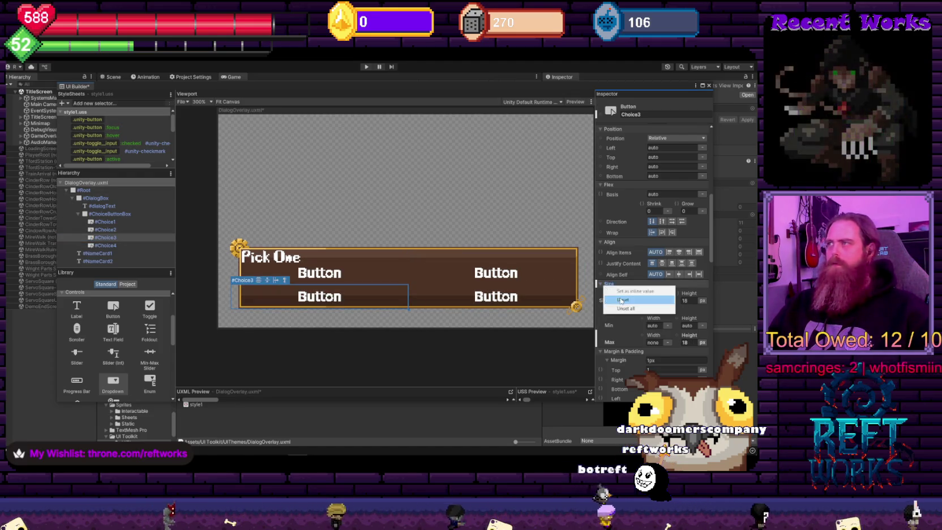
pyautogui.click(115, 244)
pyautogui.rightClick(606, 284)
pyautogui.click(623, 299)
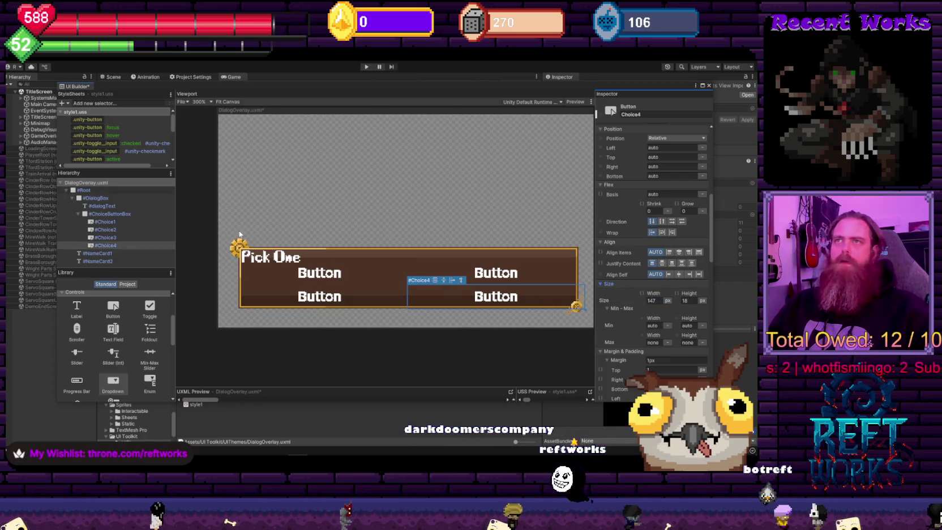
# Inspect the .unity-button:active styles, then select ChoiceButtonBox and Choice1
pyautogui.click(120, 160)
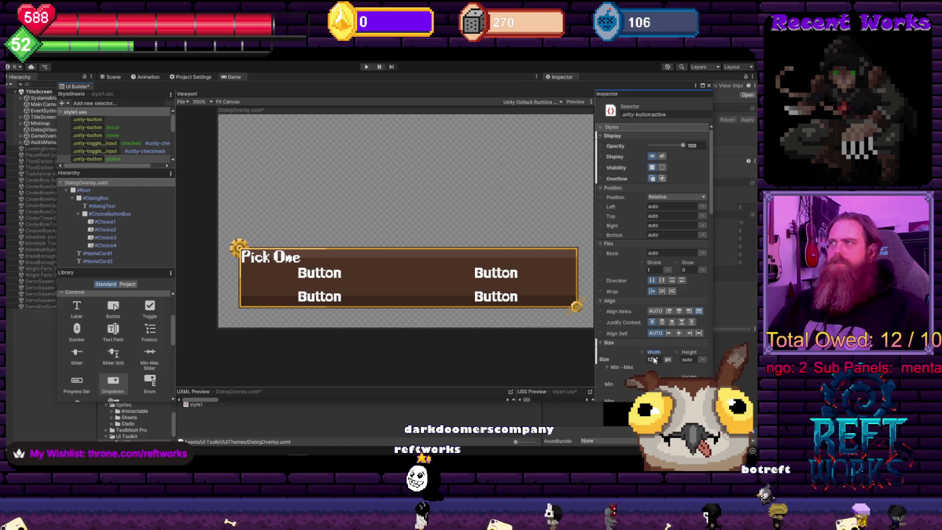
pyautogui.click(110, 214)
pyautogui.click(117, 222)
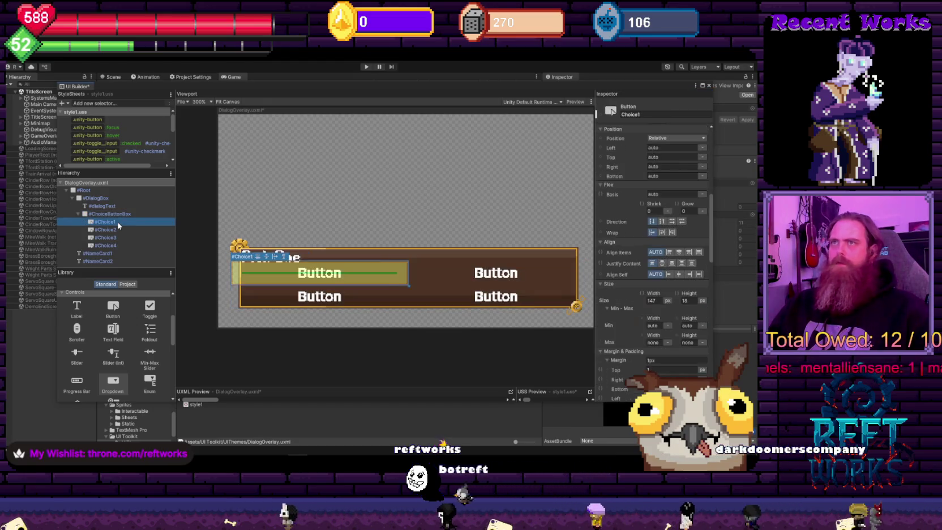
# Set Choice1 and Choice2 width and height units to auto
pyautogui.click(668, 301)
pyautogui.click(680, 326)
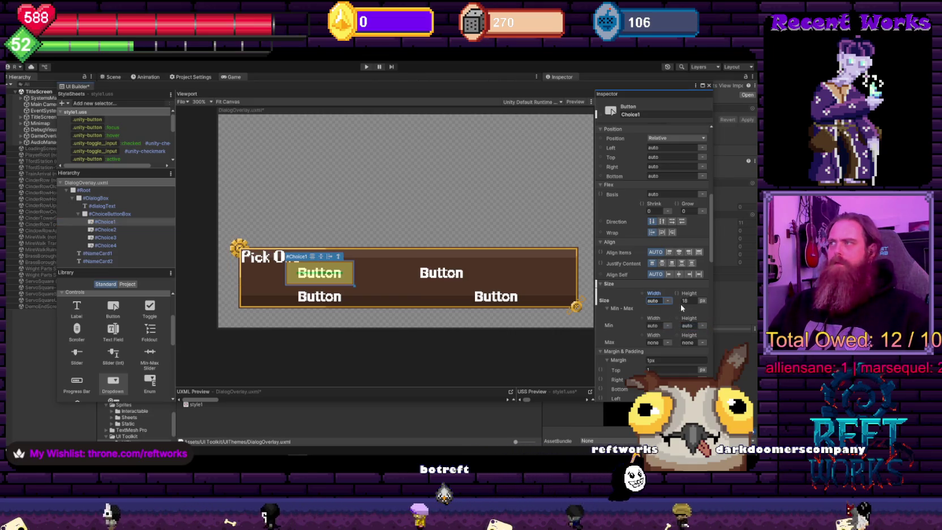
pyautogui.click(701, 300)
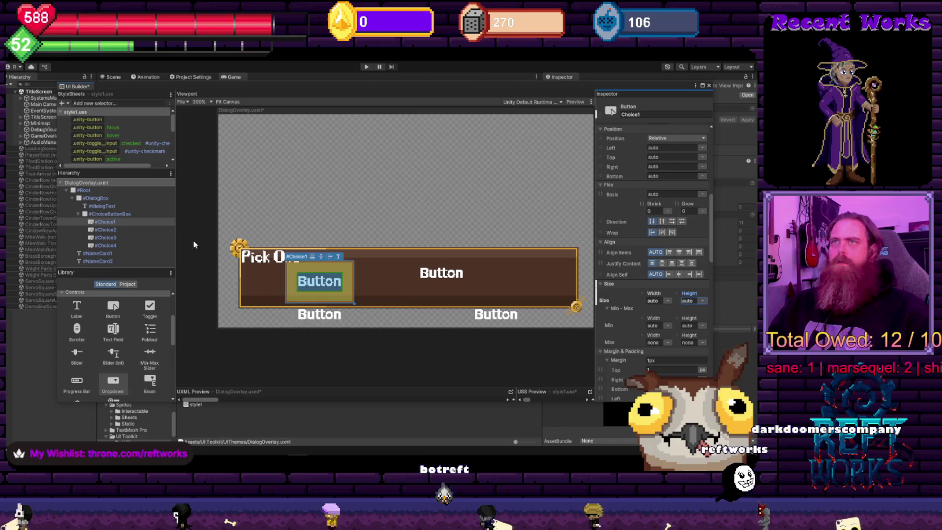
pyautogui.click(708, 326)
pyautogui.click(467, 283)
pyautogui.click(668, 301)
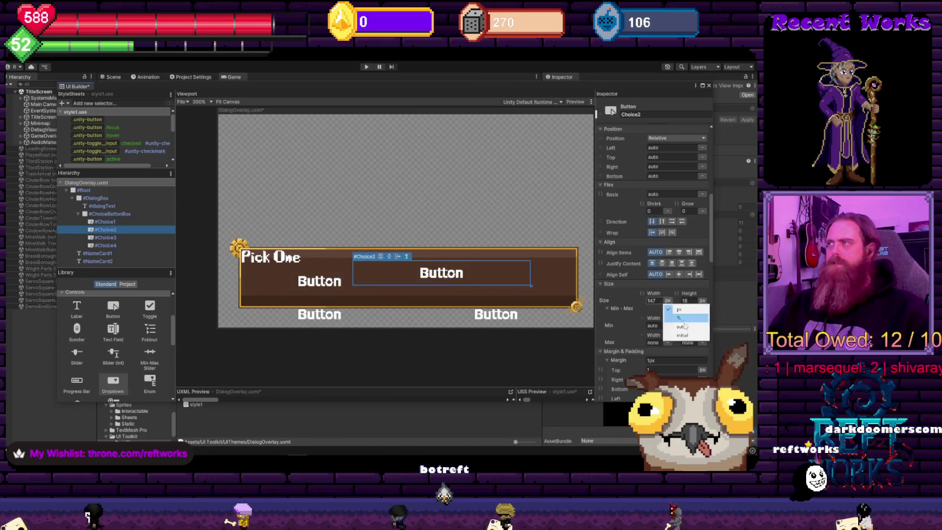
pyautogui.click(680, 326)
pyautogui.click(702, 301)
pyautogui.click(707, 327)
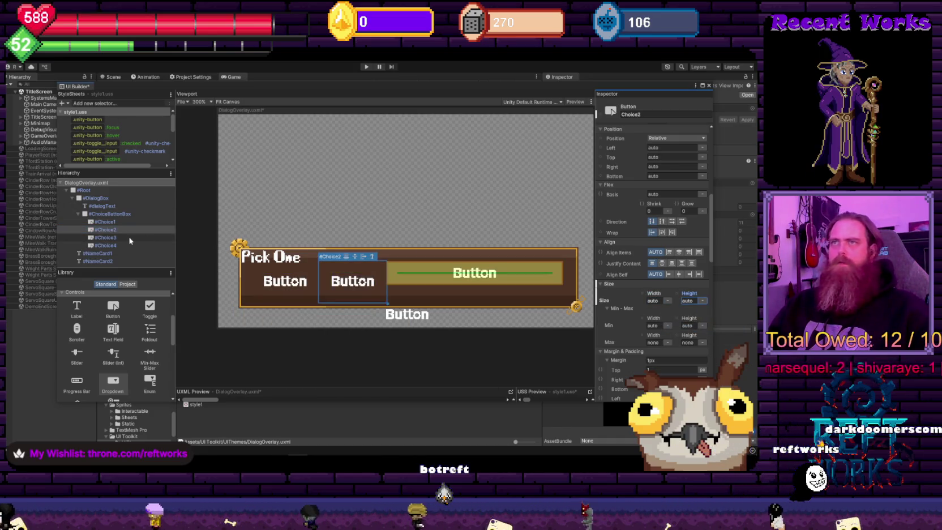
# Set Choice3 and Choice4 width and height units to auto and review the .unity-button:active rule
pyautogui.click(474, 273)
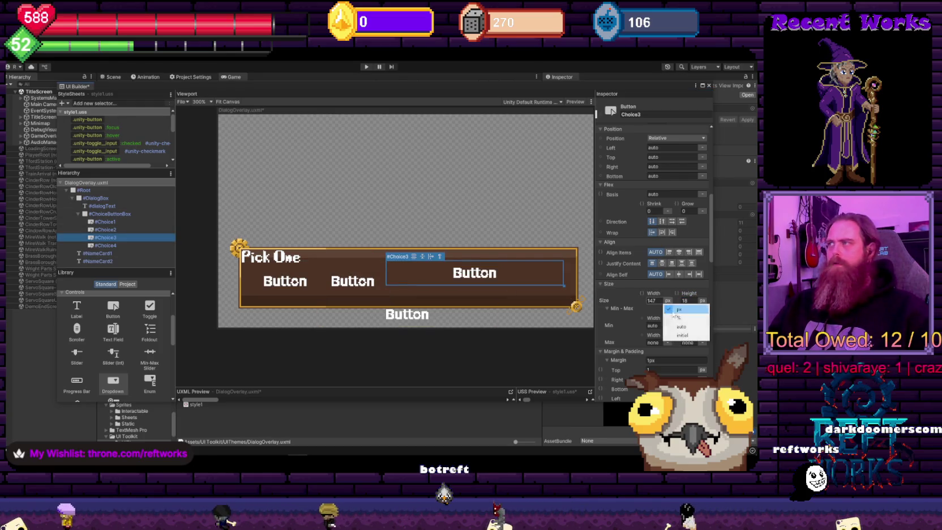
pyautogui.click(682, 326)
pyautogui.click(714, 326)
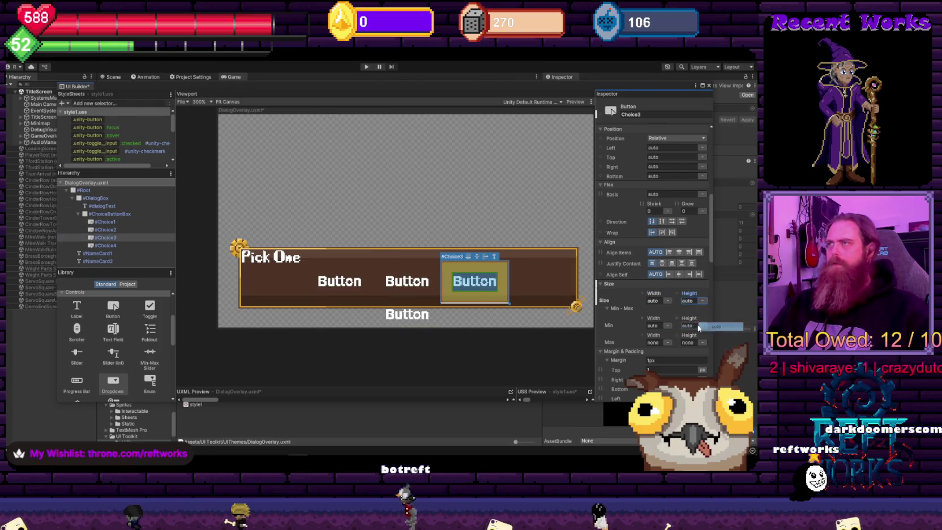
pyautogui.click(164, 245)
pyautogui.click(668, 300)
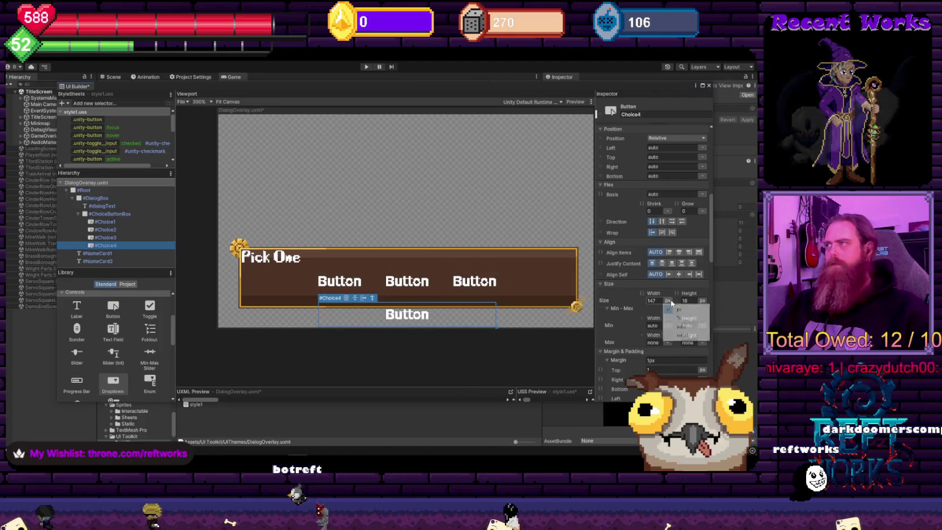
pyautogui.click(679, 327)
pyautogui.click(702, 301)
pyautogui.click(708, 326)
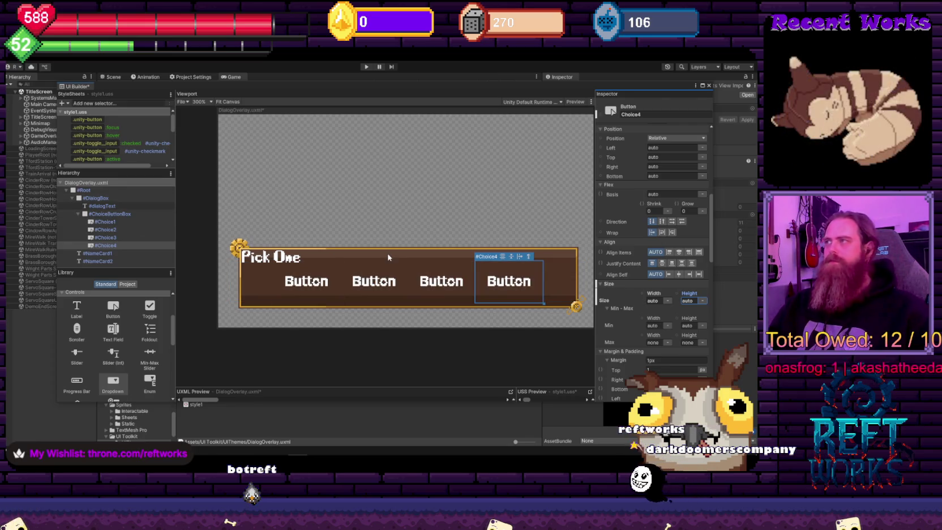
pyautogui.click(122, 159)
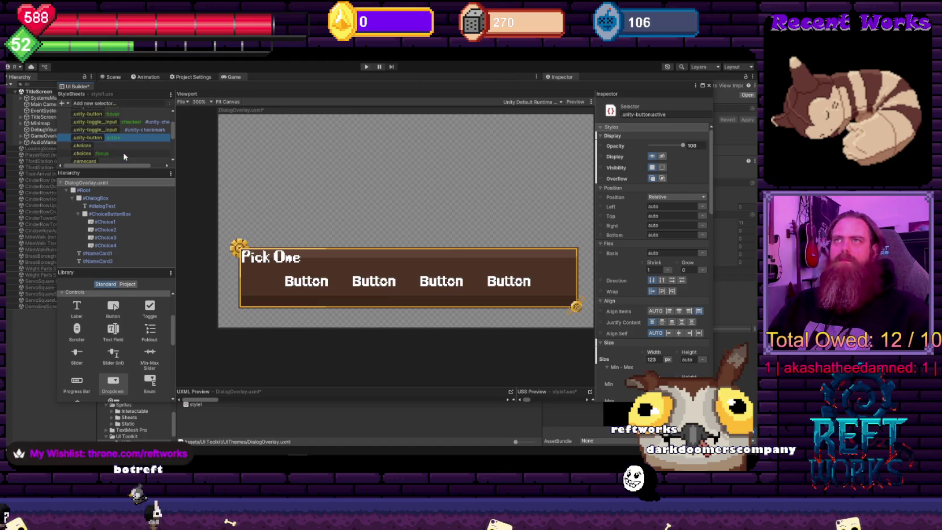
# Set the .unity-button rule's width and height to auto
pyautogui.click(118, 120)
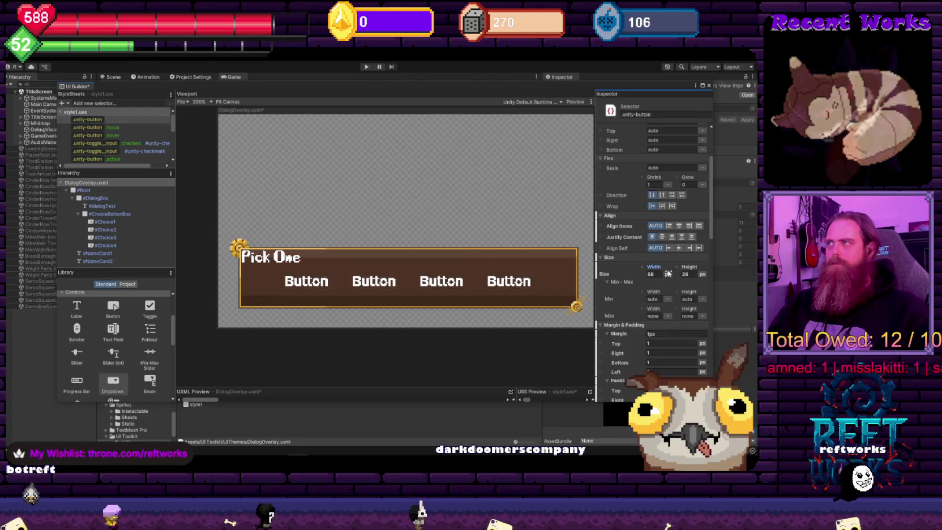
pyautogui.click(112, 120)
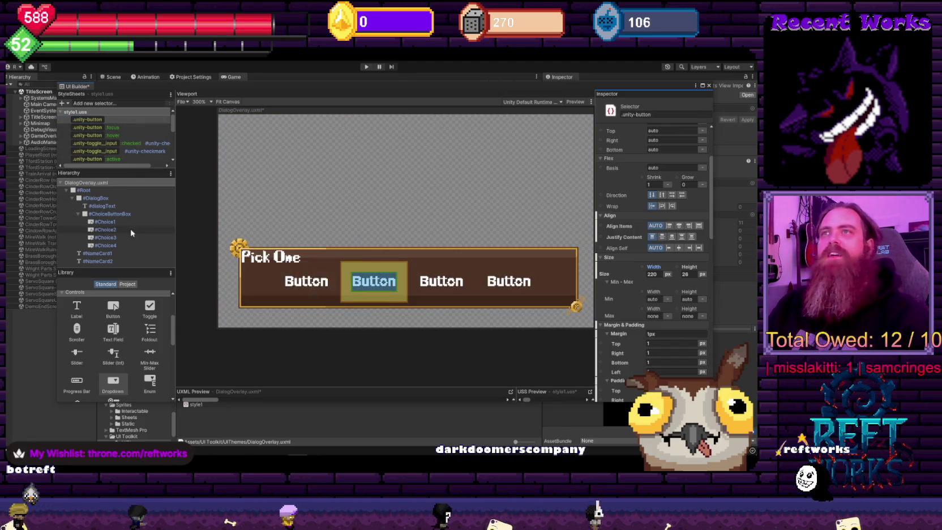
pyautogui.click(124, 120)
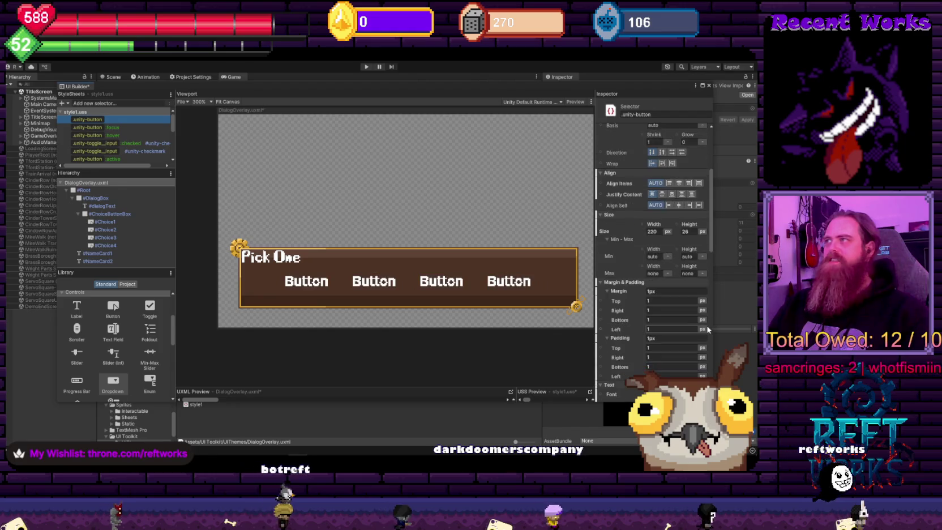
pyautogui.scroll(1, 651, 254)
pyautogui.click(668, 296)
pyautogui.click(685, 321)
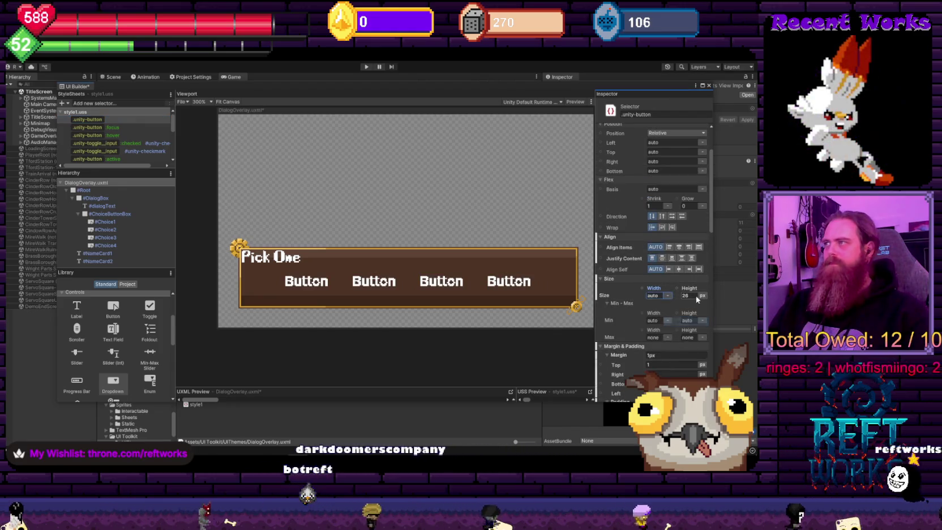
pyautogui.click(702, 295)
pyautogui.click(714, 320)
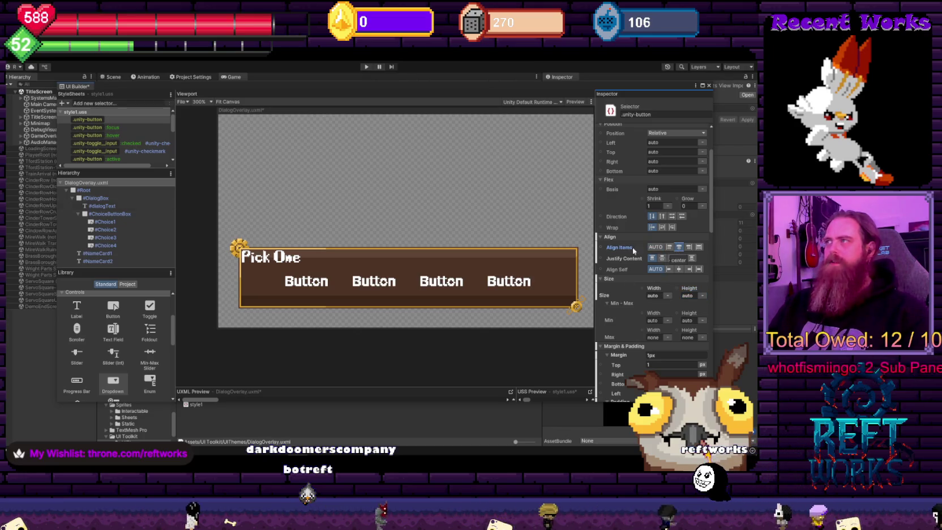
# Browse the checked and unchecked toggle checkmark styles and the button active-state style
pyautogui.scroll(3, 633, 267)
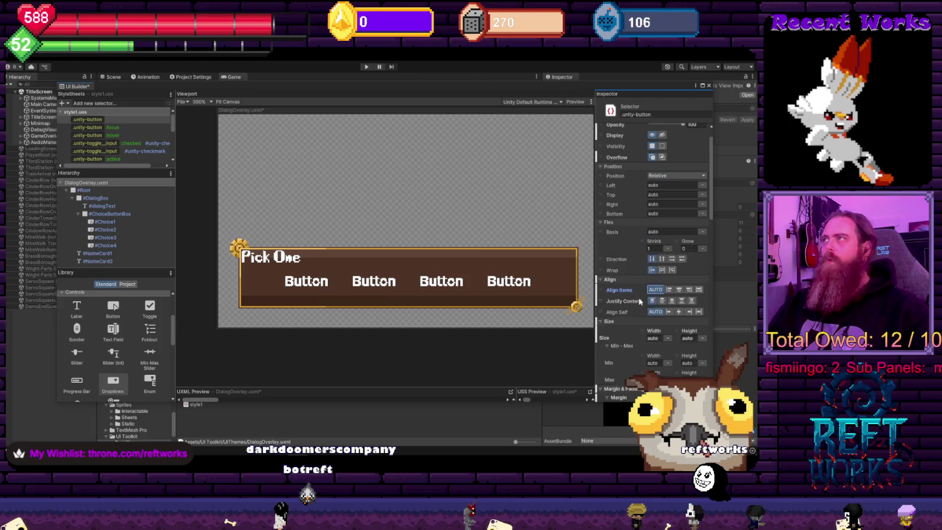
pyautogui.scroll(-12, 643, 263)
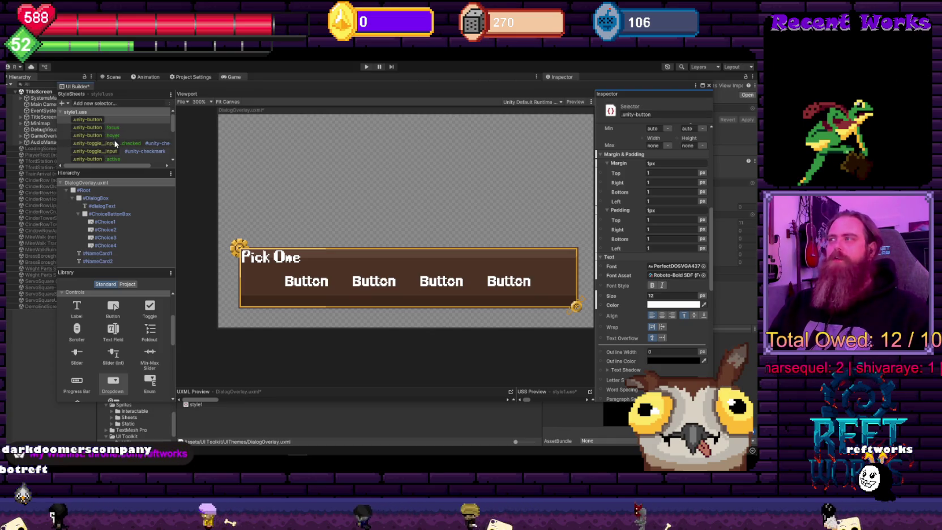
pyautogui.click(105, 143)
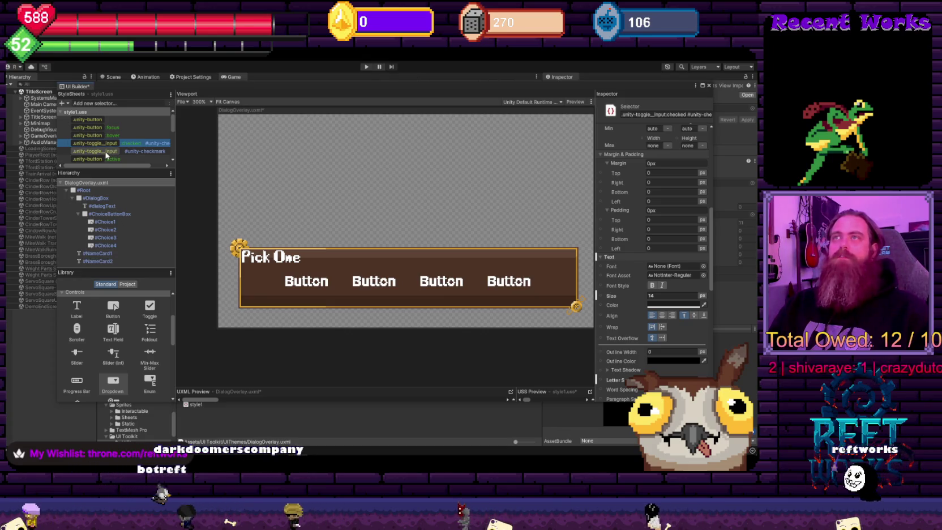
pyautogui.click(107, 152)
pyautogui.click(104, 143)
pyautogui.scroll(-2, 102, 147)
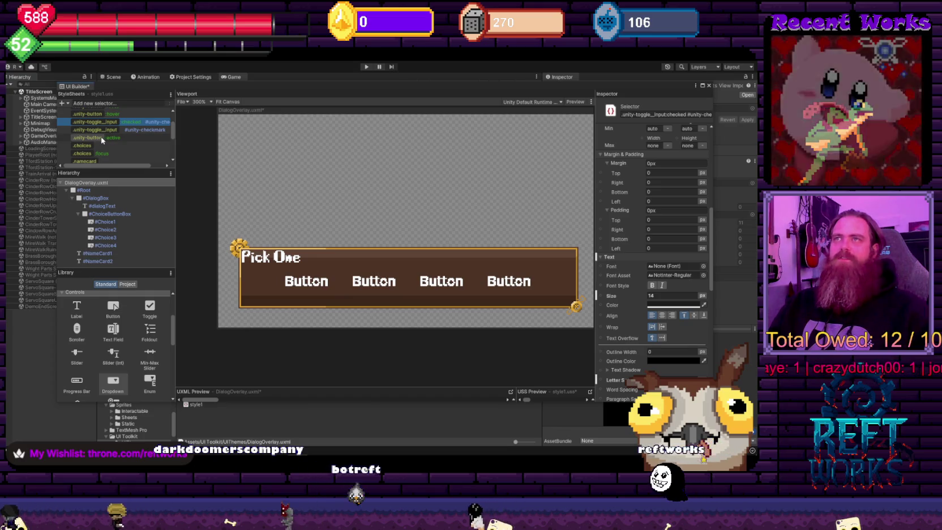
pyautogui.click(103, 138)
# Adjust the .choices width by dragging it smaller, then larger
pyautogui.click(116, 146)
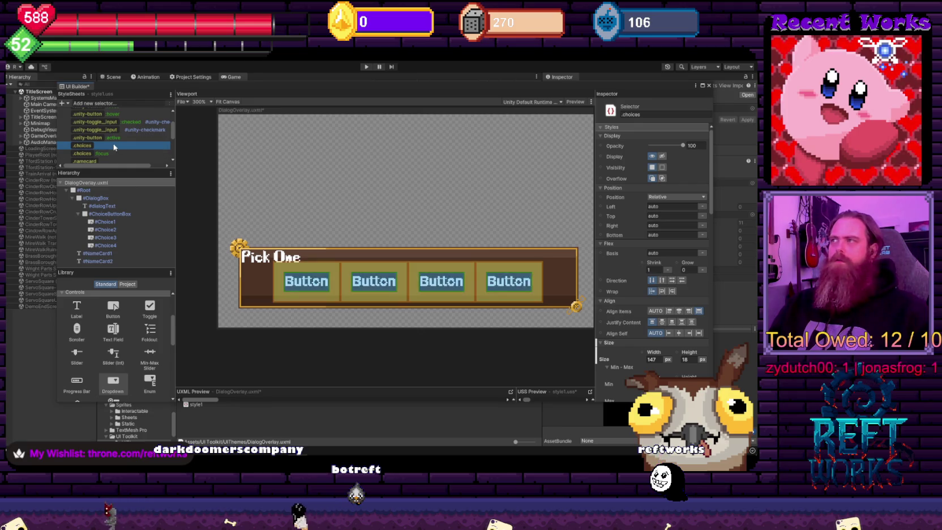
pyautogui.moveTo(660, 354); pyautogui.dragTo(658, 355)
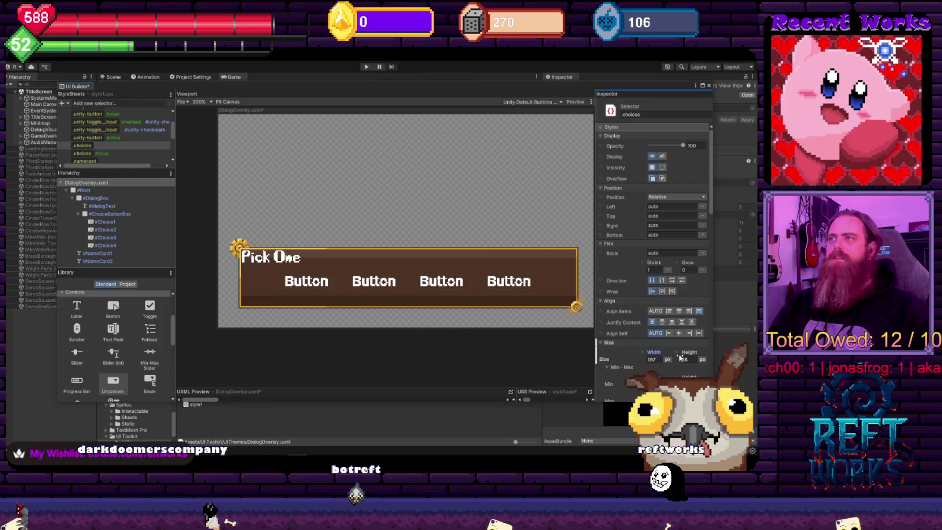
pyautogui.click(128, 149)
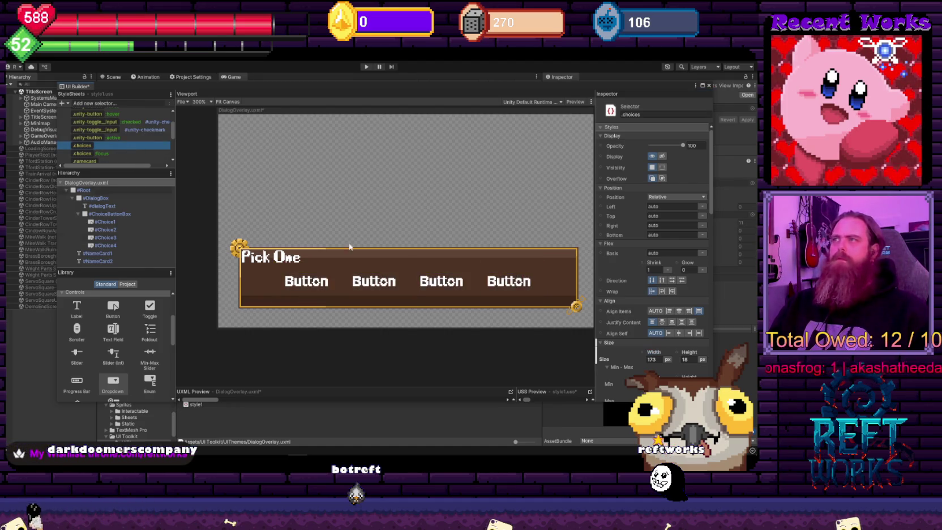
pyautogui.moveTo(652, 357); pyautogui.dragTo(694, 357)
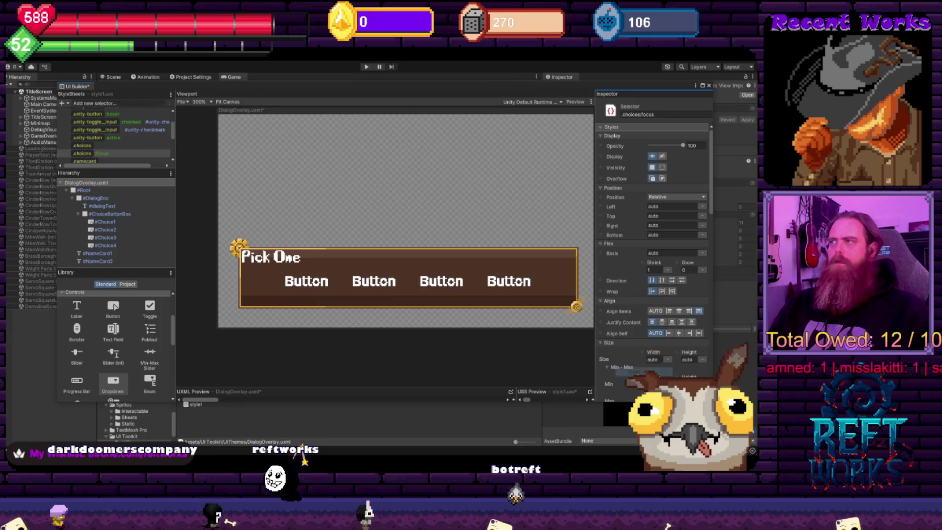
# Review the .choices:focus border settings, then return to .choices and the base .unity-button rule
pyautogui.scroll(-2, 106, 149)
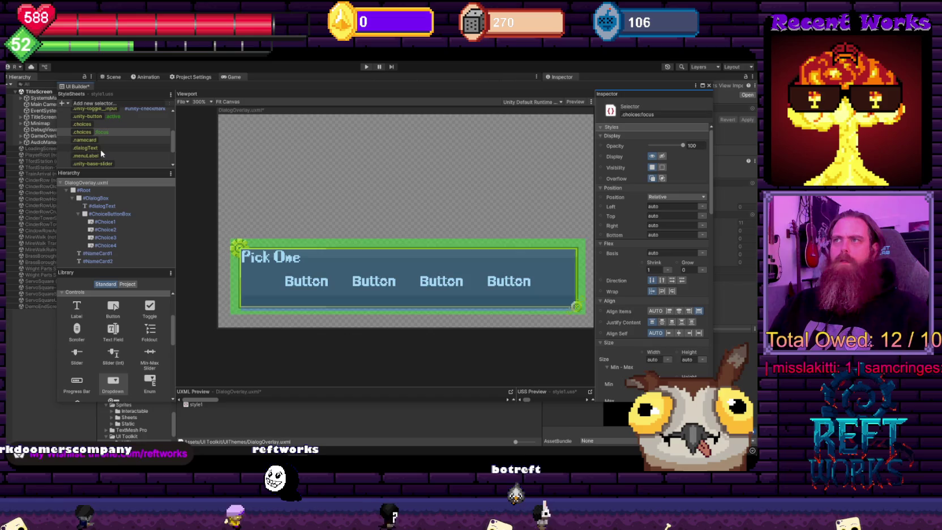
pyautogui.scroll(-3, 101, 158)
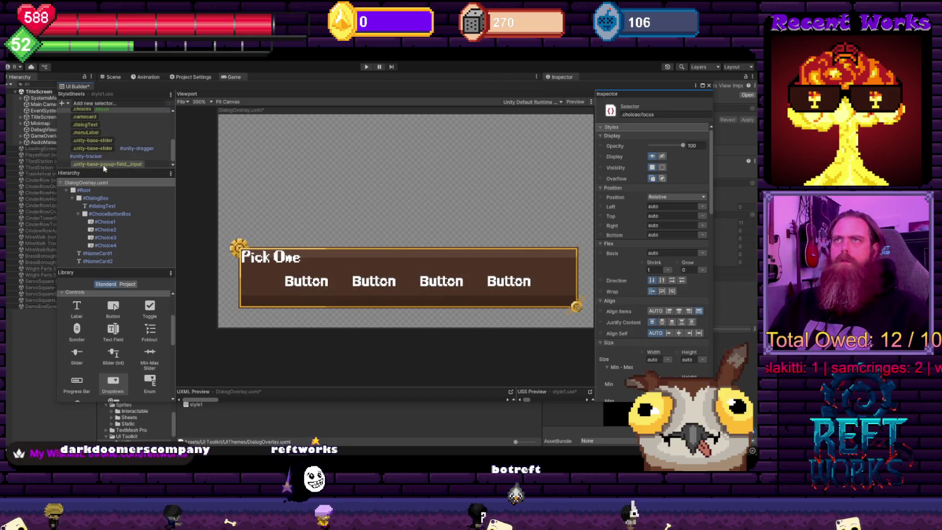
pyautogui.scroll(2, 113, 141)
pyautogui.click(125, 129)
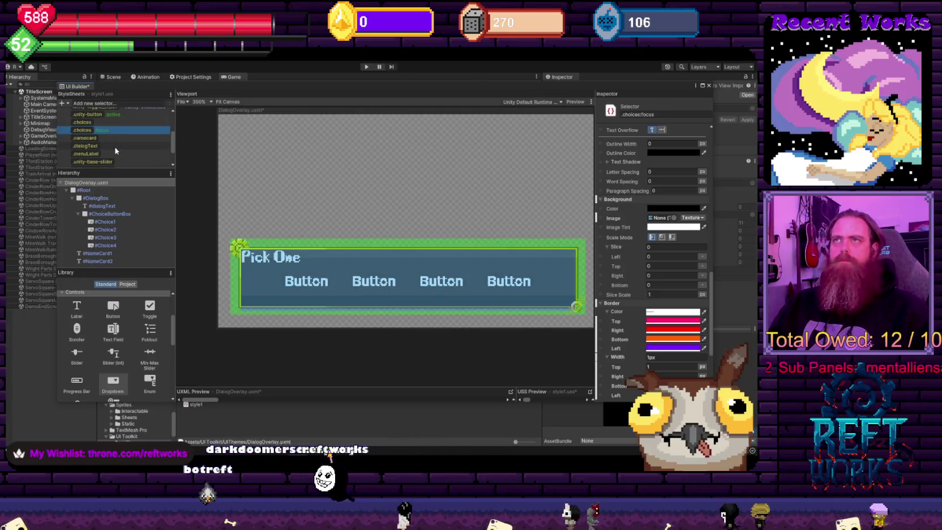
pyautogui.click(117, 123)
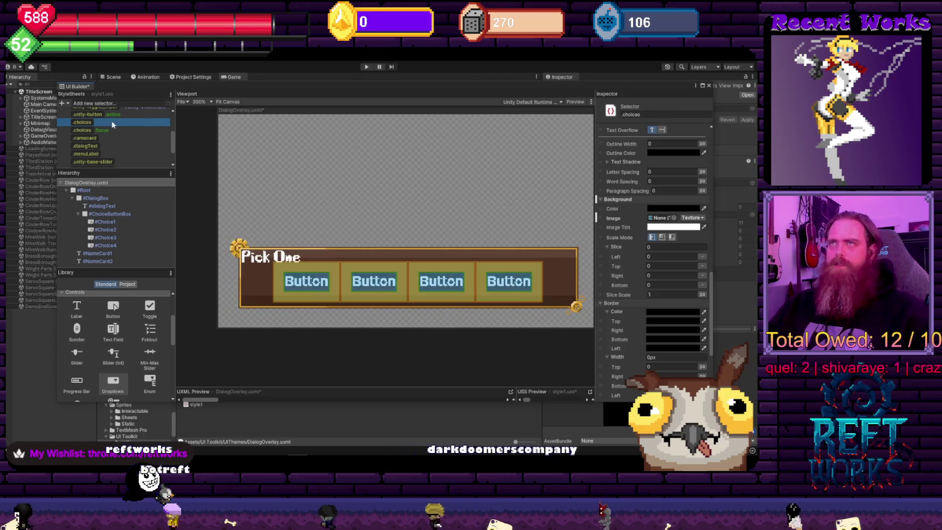
pyautogui.scroll(-2, 119, 144)
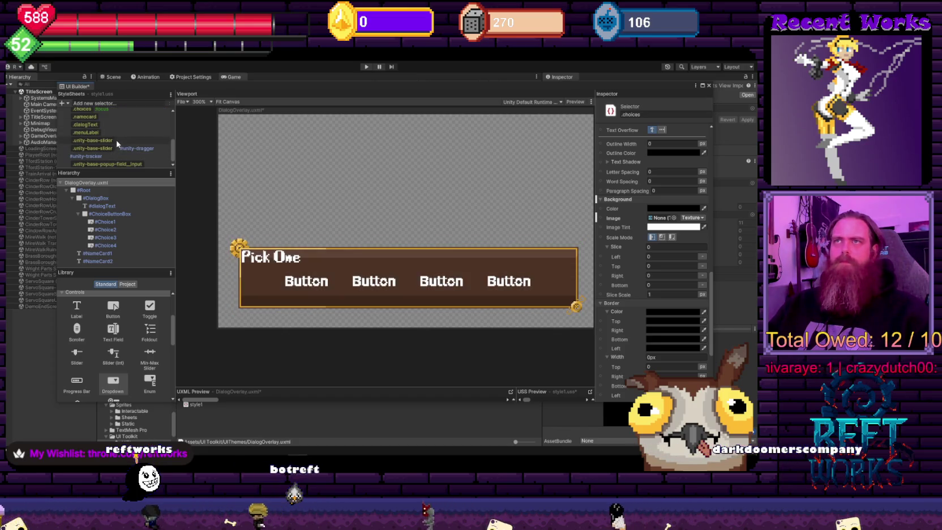
pyautogui.scroll(5, 116, 142)
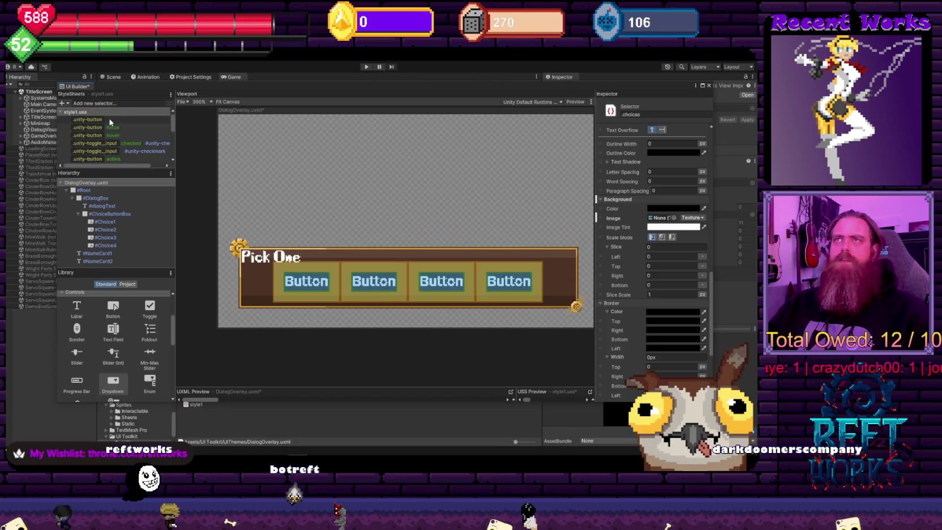
pyautogui.click(112, 121)
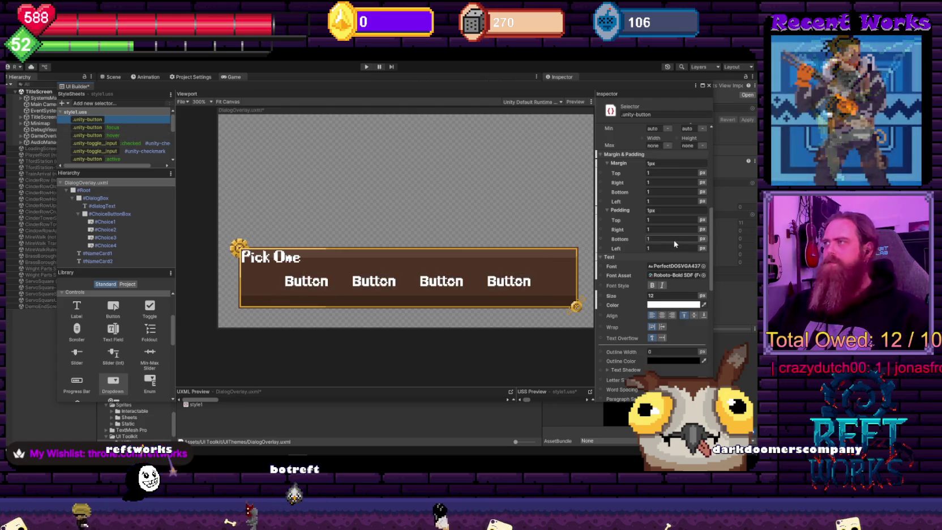
# Try Roboto-Bold SDF, Forgebit variants and LiberationSans SDF, settling on Forgebit SDF 1 for .unity-button
pyautogui.click(704, 275)
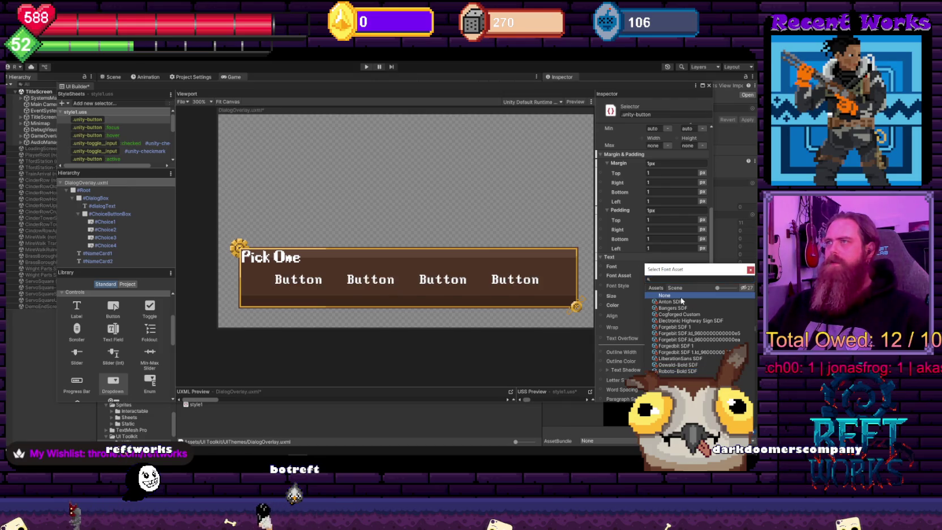
pyautogui.click(686, 372)
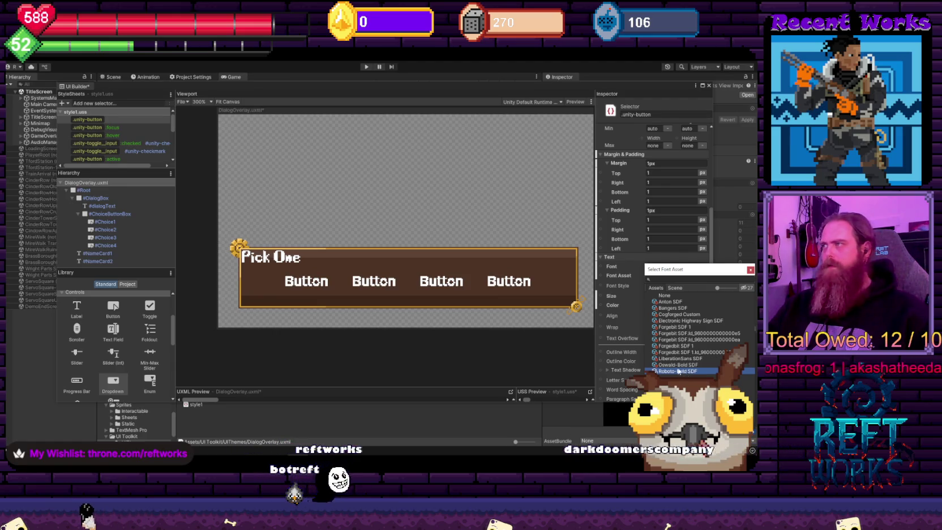
pyautogui.click(674, 327)
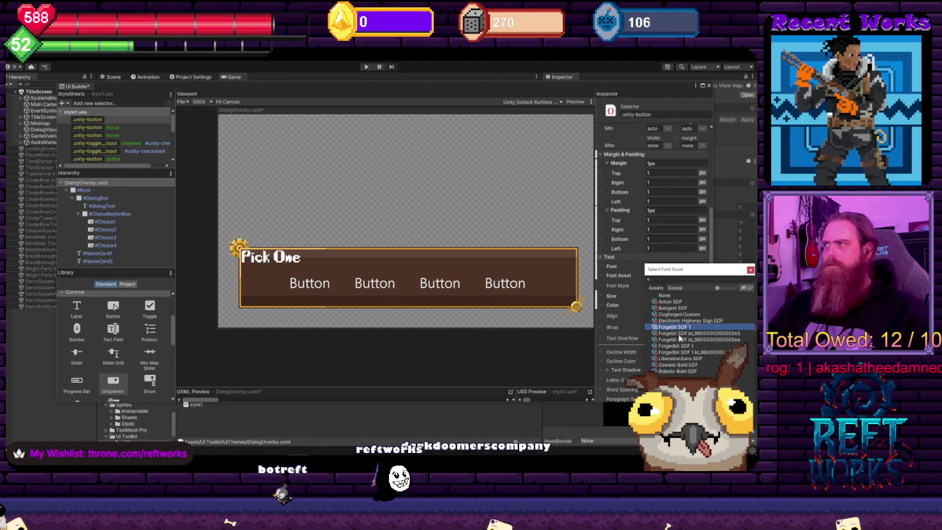
pyautogui.click(681, 340)
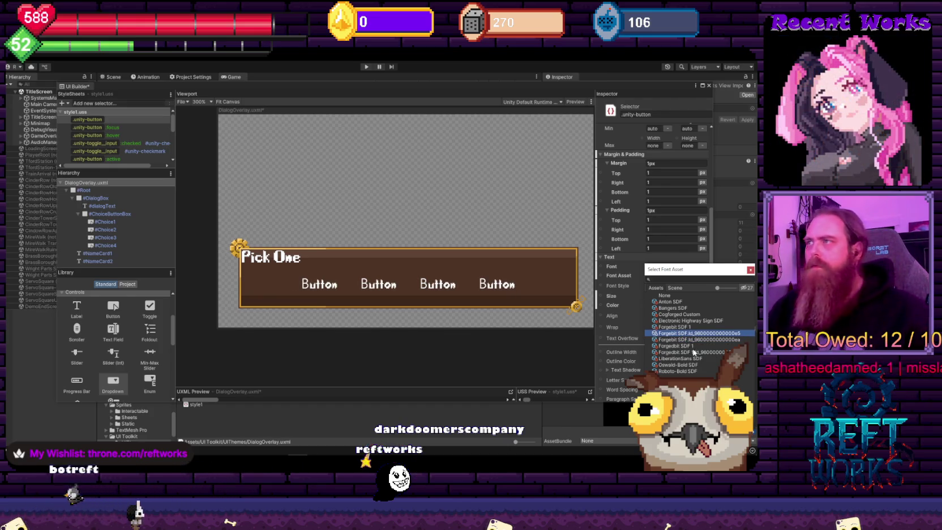
pyautogui.click(679, 358)
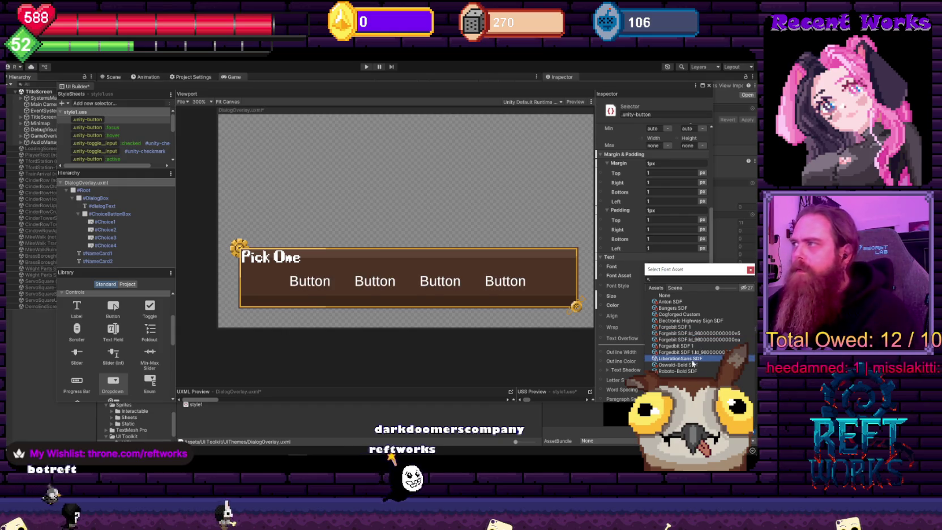
pyautogui.click(690, 347)
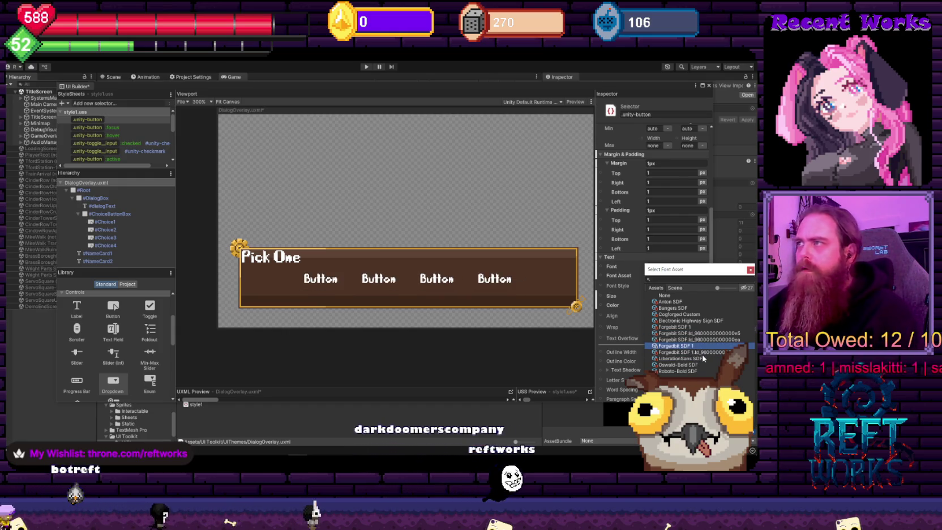
pyautogui.doubleClick(679, 346)
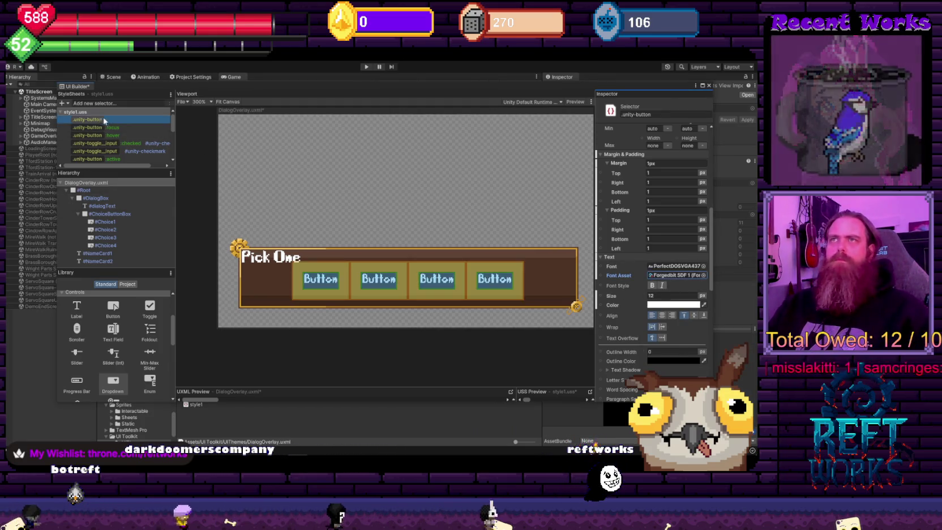
pyautogui.scroll(-3, 681, 321)
# Change the .unity-button background slice from 24 to 0 and glance at the hover style
pyautogui.scroll(-8, 681, 322)
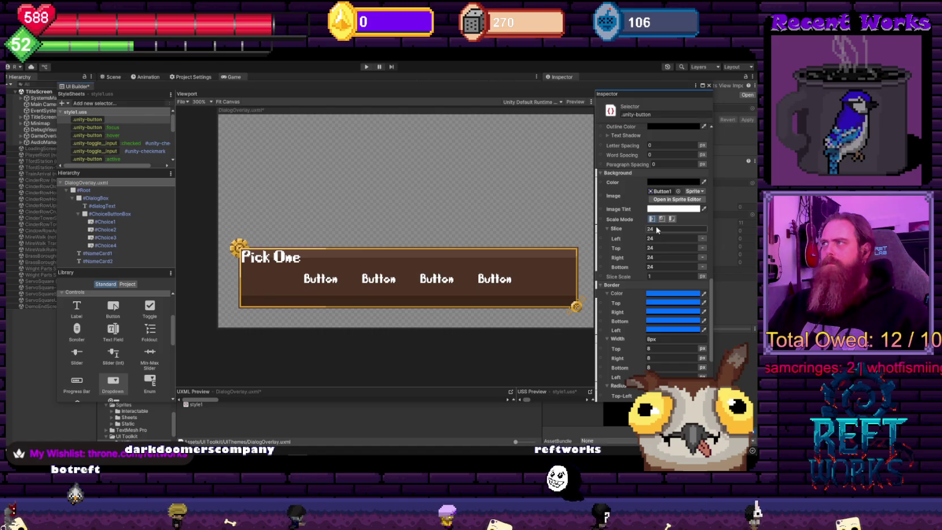
pyautogui.click(657, 229)
pyautogui.write('0')
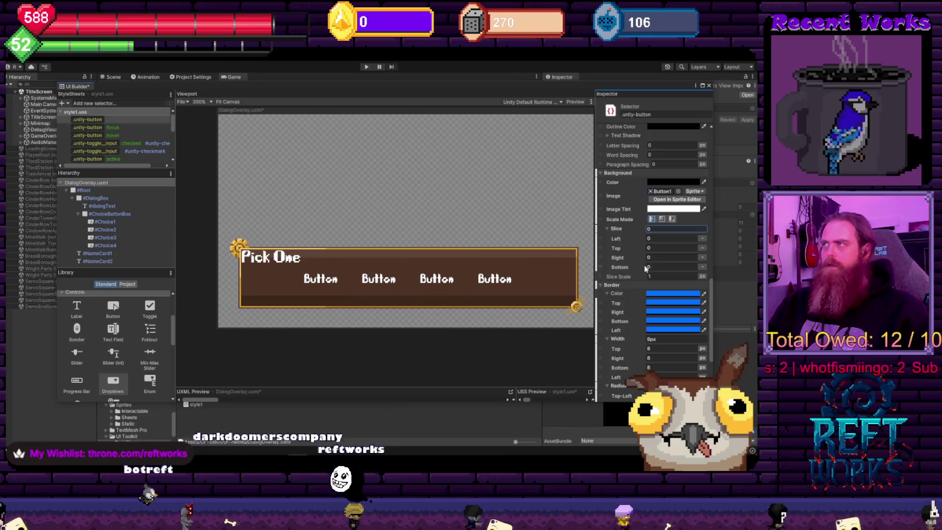
pyautogui.click(134, 135)
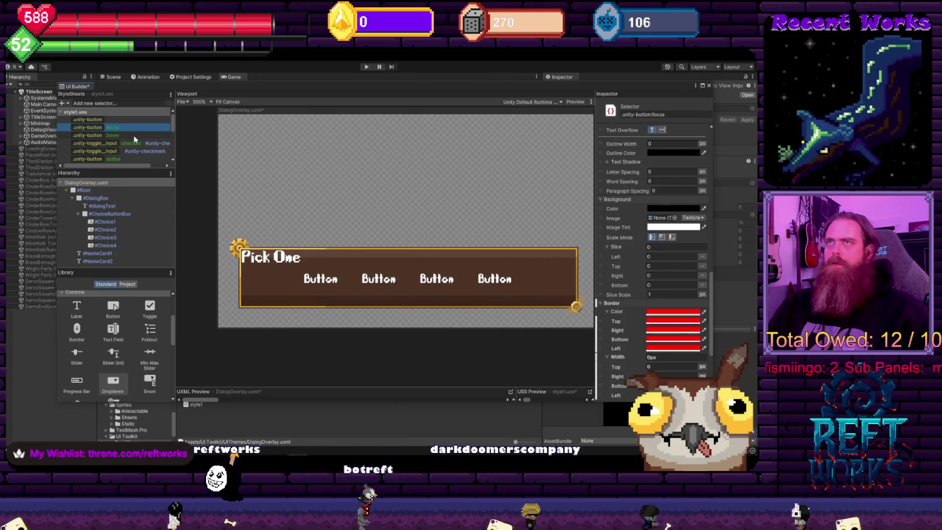
pyautogui.click(134, 120)
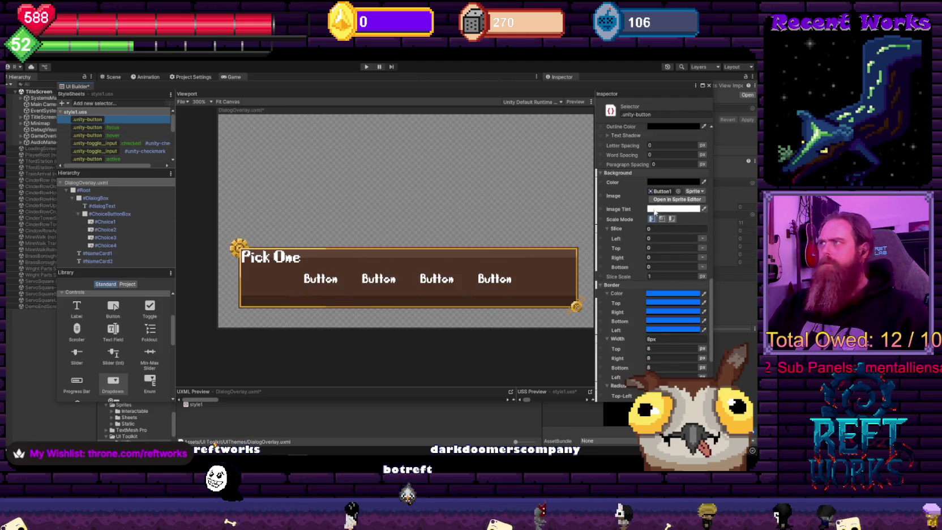
# Keep Button1 as the background sprite and set the image tint alpha to 0
pyautogui.click(678, 191)
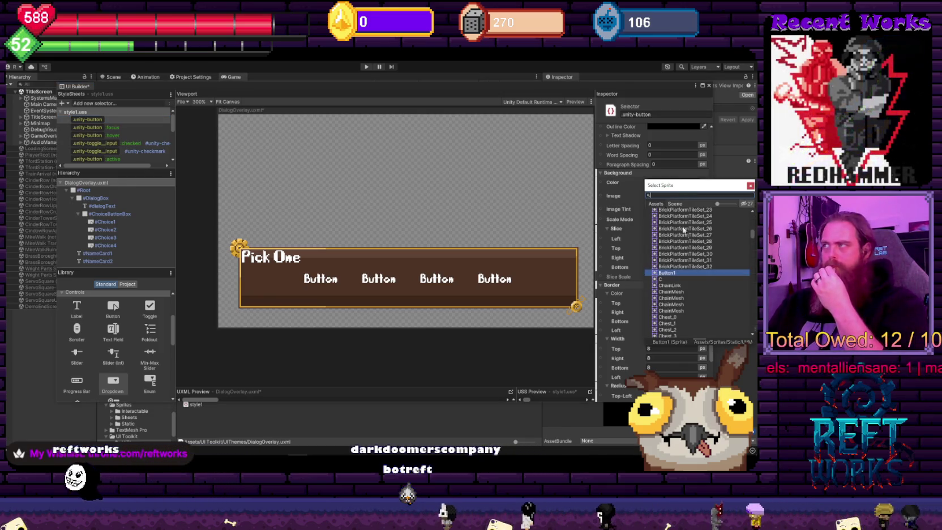
pyautogui.click(750, 185)
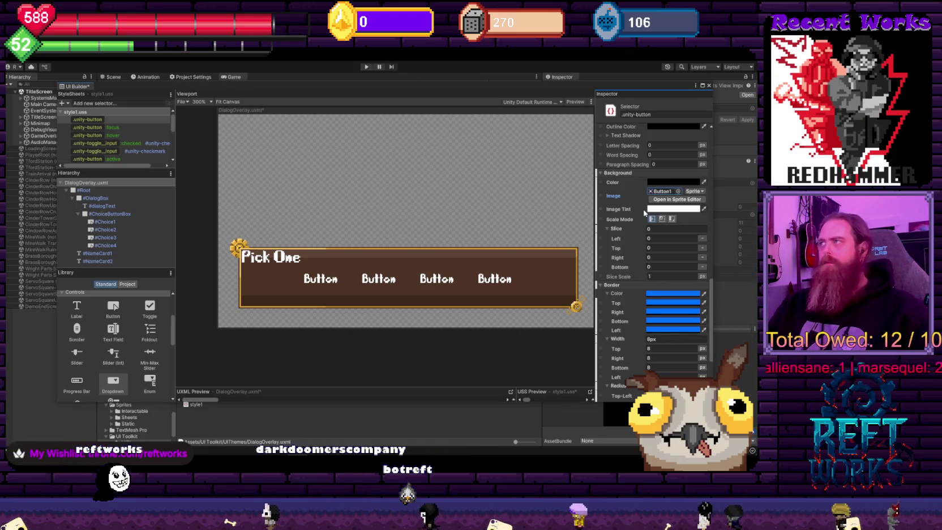
pyautogui.click(665, 208)
pyautogui.click(743, 362)
pyautogui.write('0')
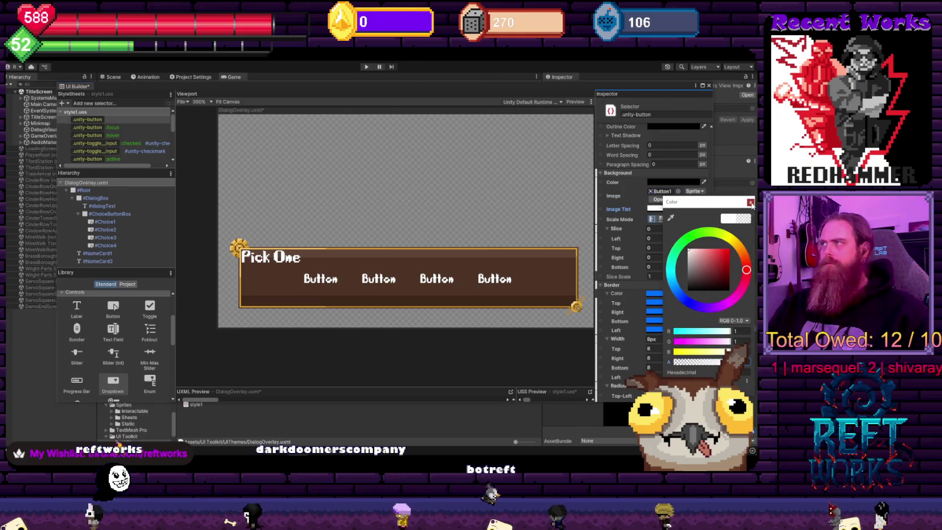
pyautogui.click(750, 202)
# Drag the .unity-button background colour alpha to 0, making it fully transparent
pyautogui.scroll(5, 649, 274)
pyautogui.scroll(10, 650, 274)
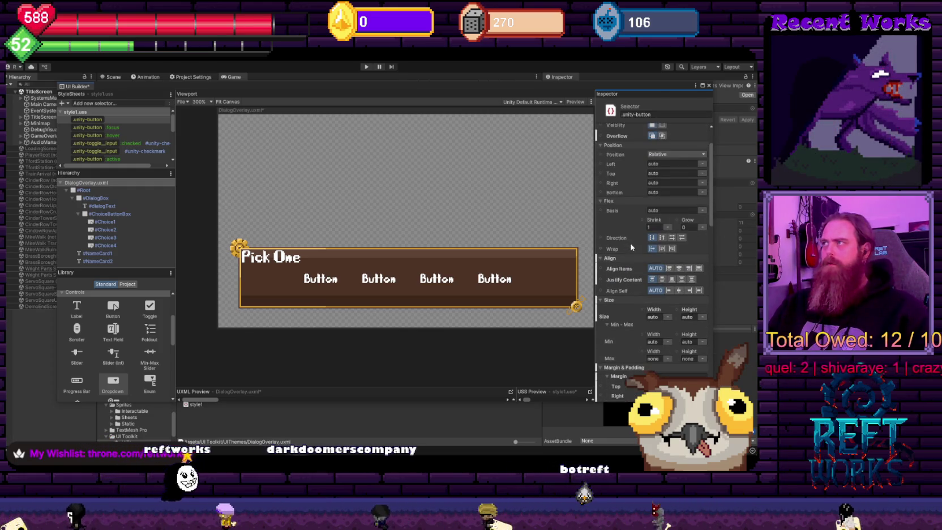
pyautogui.scroll(-8, 635, 283)
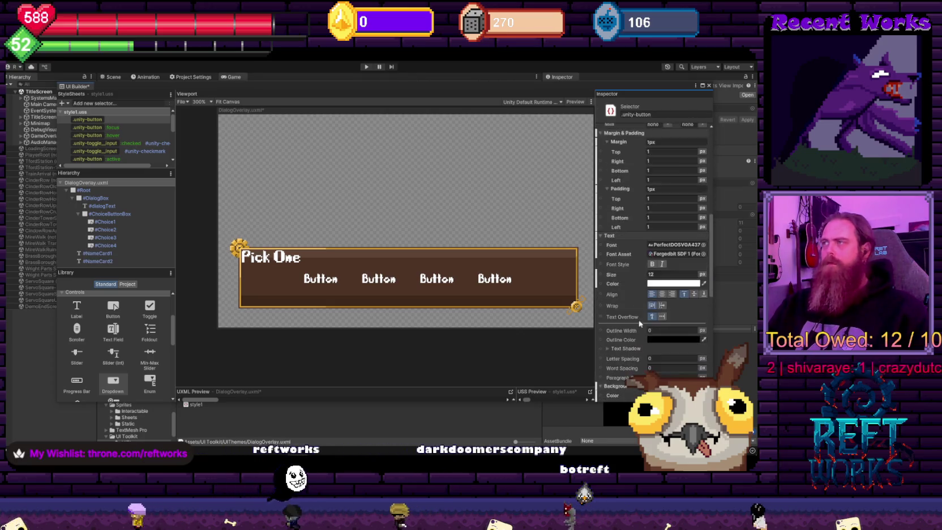
pyautogui.scroll(-6, 638, 319)
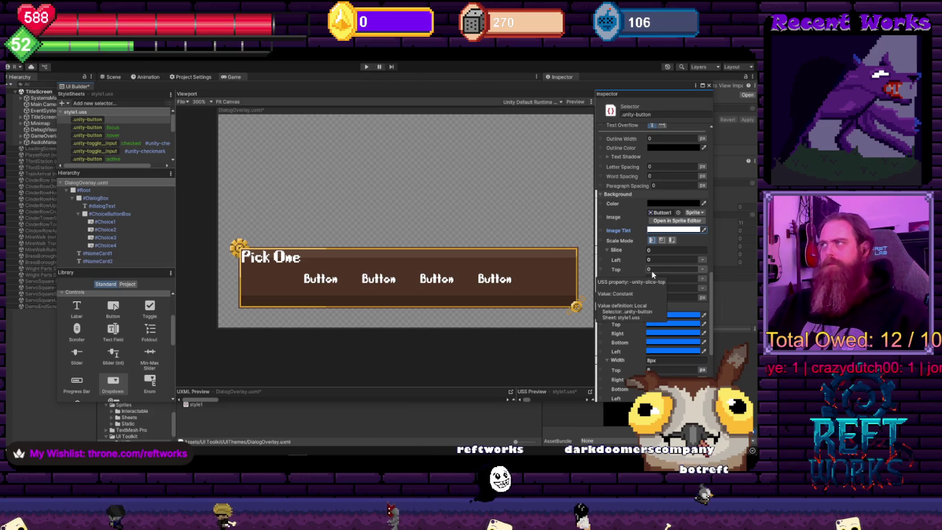
pyautogui.click(673, 204)
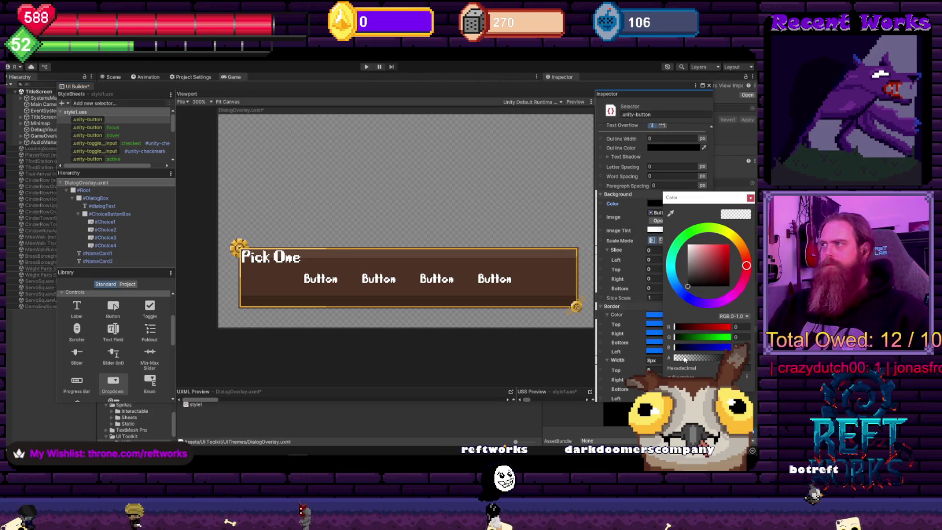
pyautogui.moveTo(699, 358)
pyautogui.mouseDown()
pyautogui.moveTo(730, 358)
pyautogui.moveTo(674, 358)
pyautogui.mouseUp()
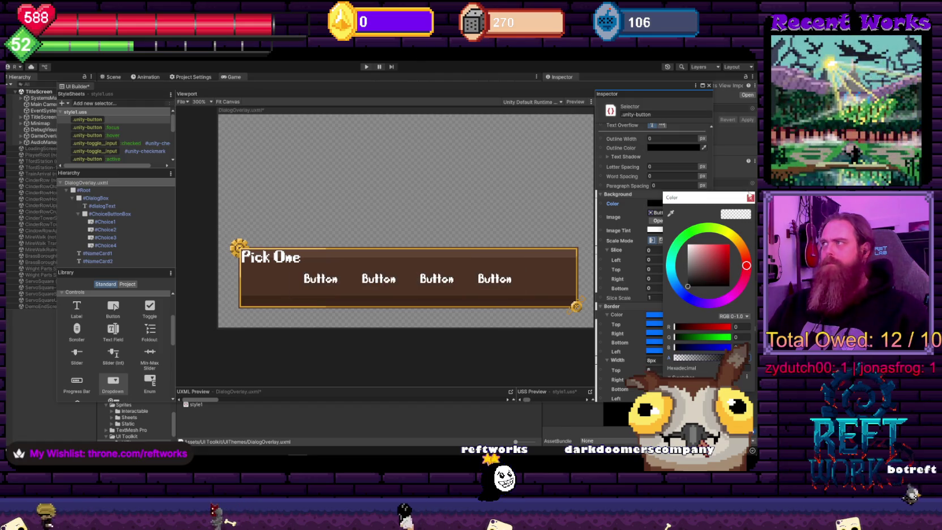
pyautogui.click(750, 197)
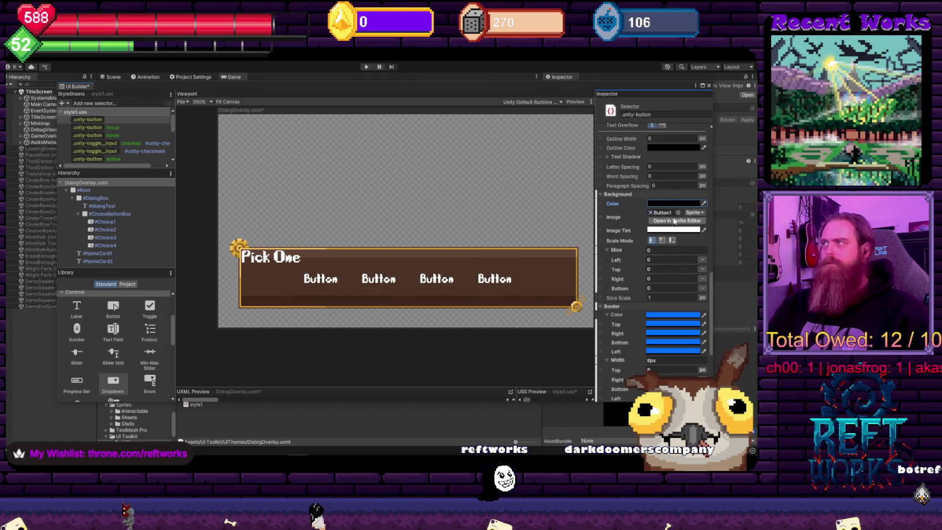
pyautogui.scroll(-5, 646, 287)
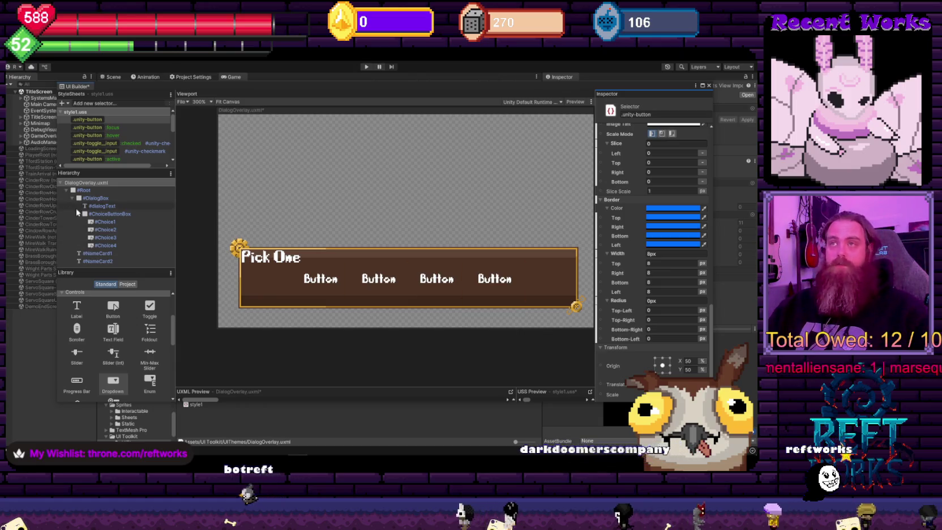
# Select ChoiceButtonBox and set its Align and Justify to center
pyautogui.click(108, 213)
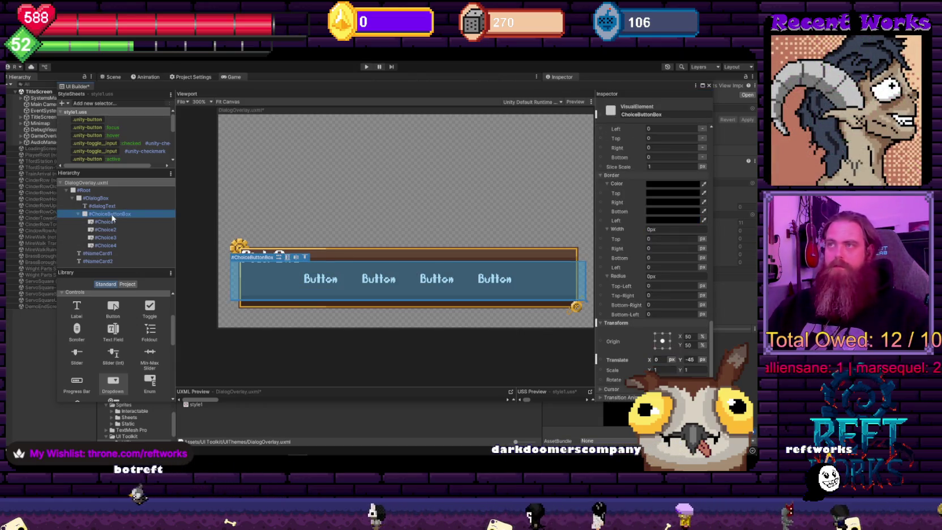
pyautogui.click(279, 259)
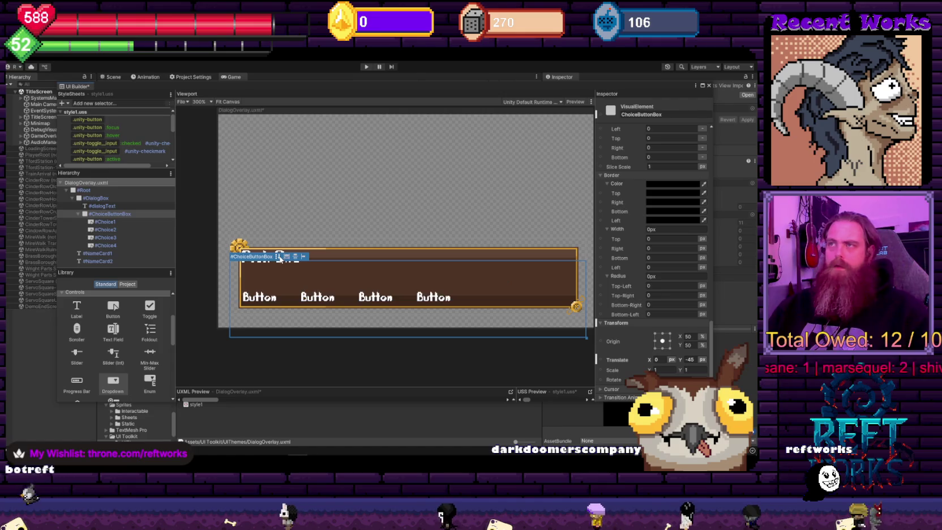
pyautogui.click(286, 256)
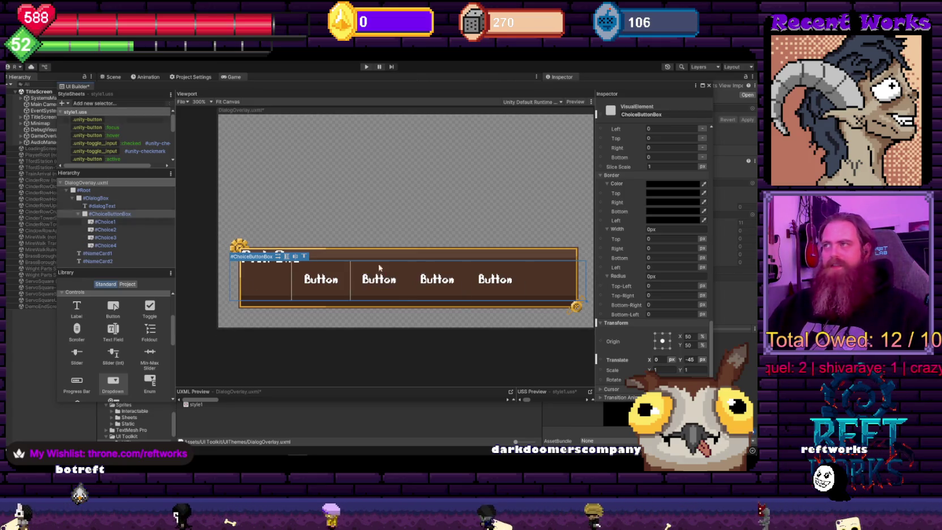
# Try a 199 px width on ChoiceButtonBox, then reset its width to auto
pyautogui.scroll(3, 663, 283)
pyautogui.scroll(10, 664, 283)
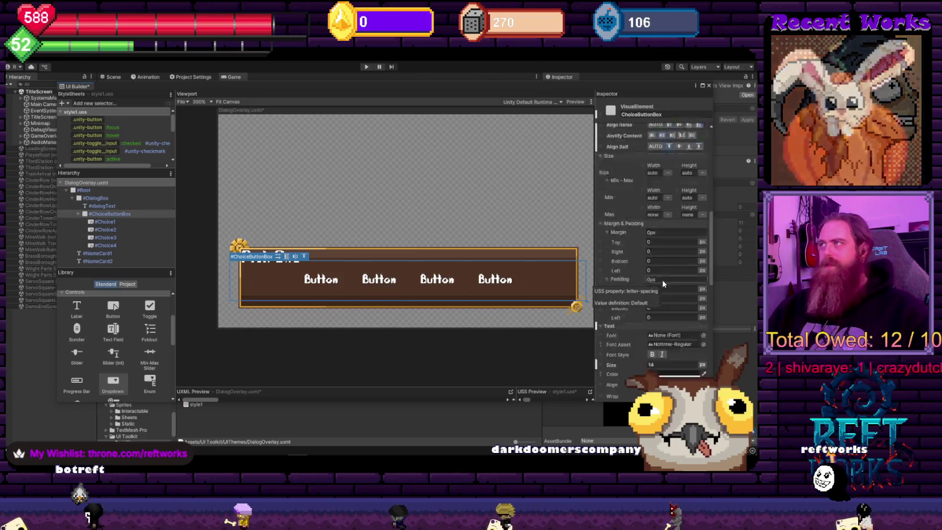
pyautogui.scroll(3, 665, 199)
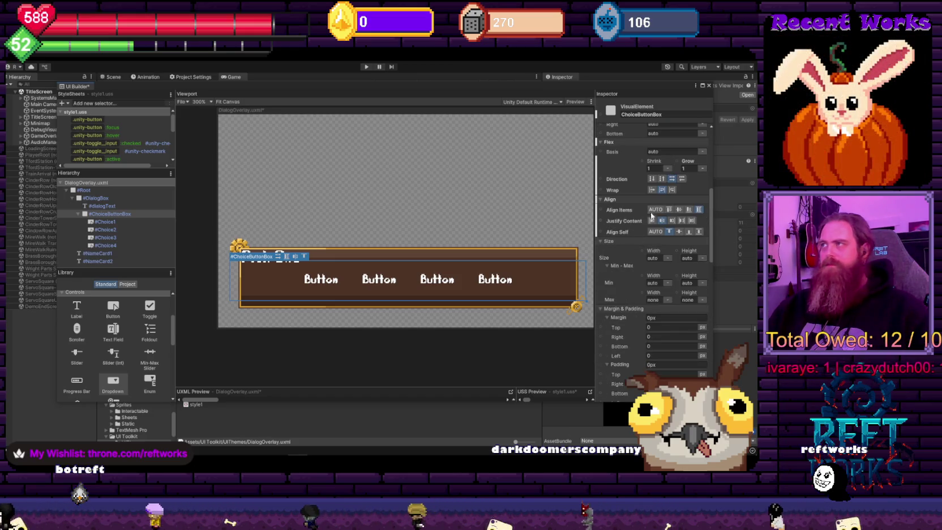
pyautogui.click(654, 252)
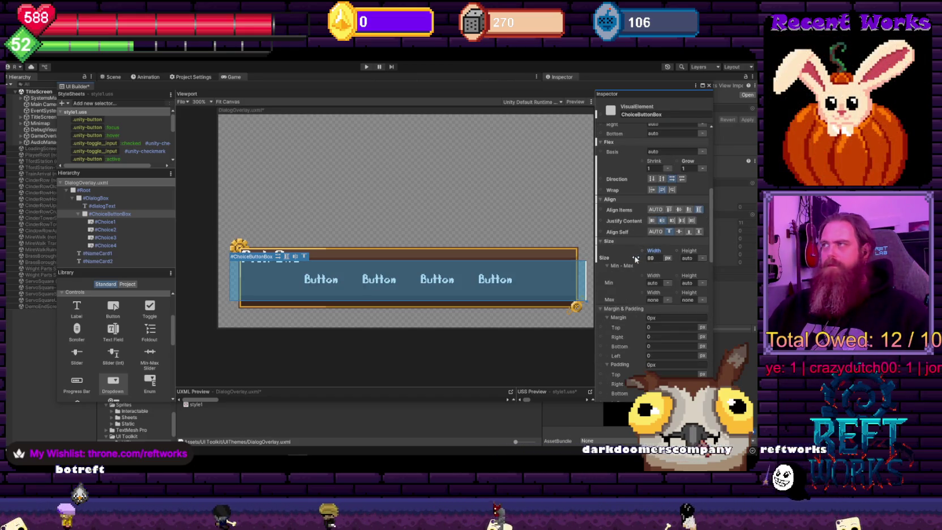
pyautogui.write('199')
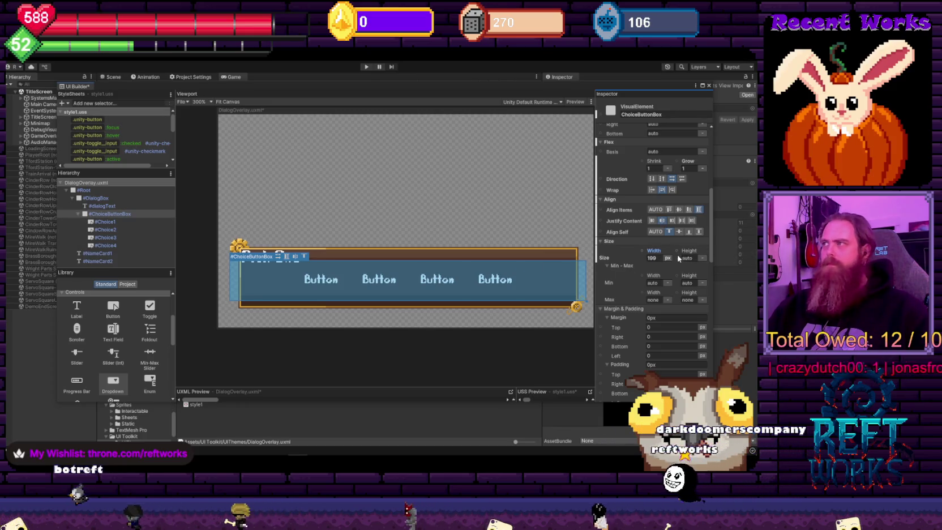
pyautogui.click(669, 260)
pyautogui.click(684, 284)
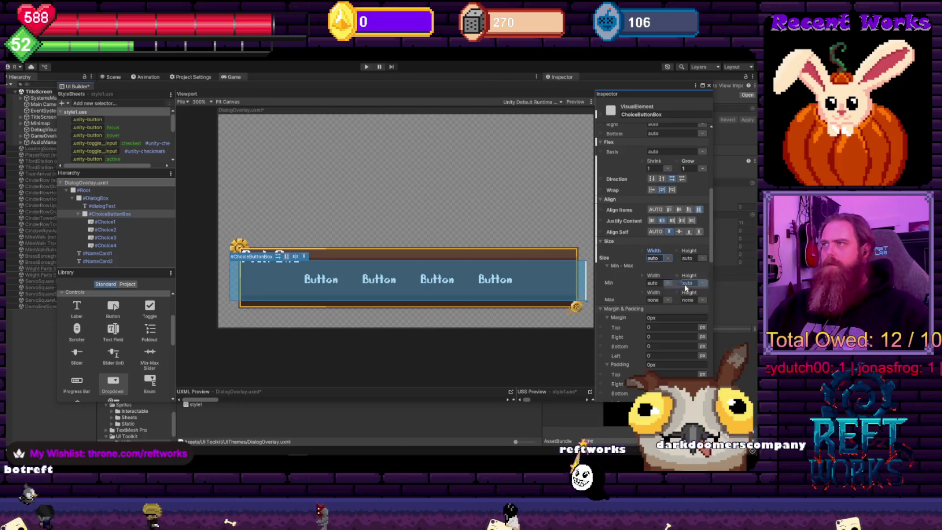
pyautogui.click(124, 217)
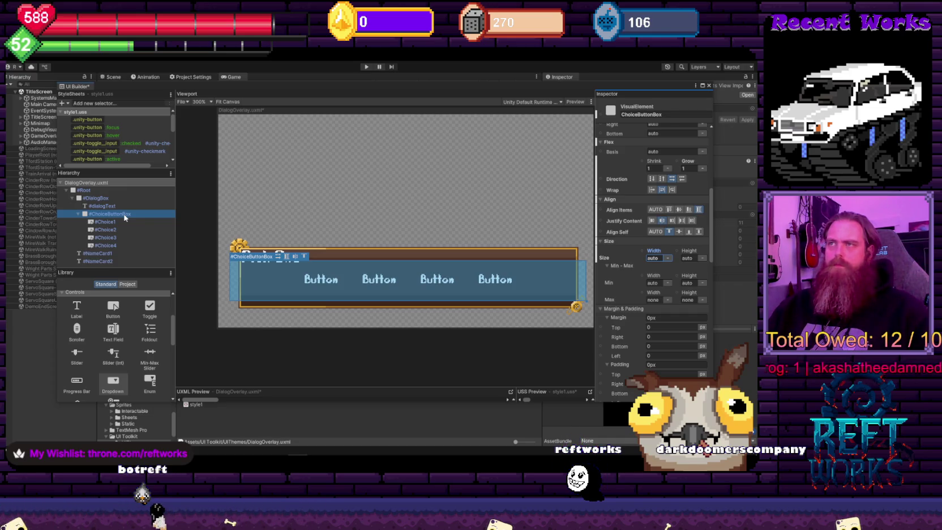
pyautogui.click(264, 262)
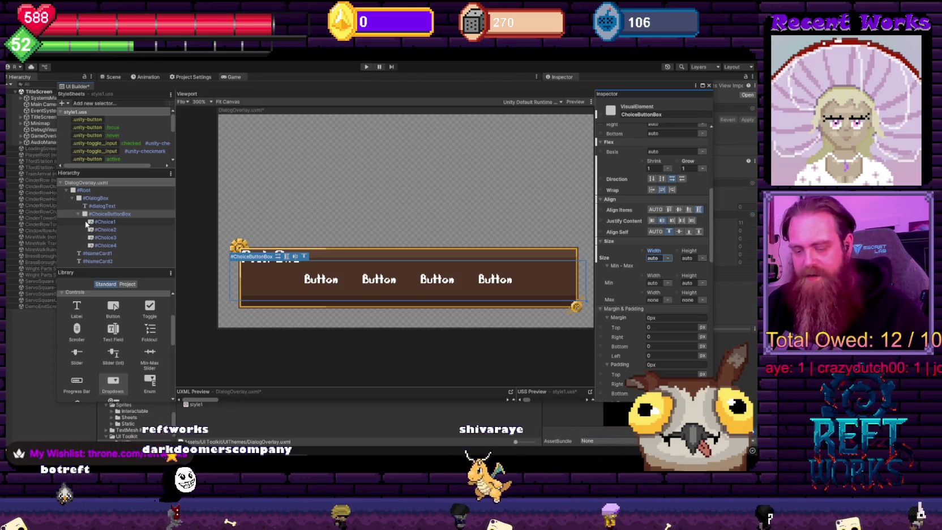
# Skip to the next audio track with the media Next key
pyautogui.press('XF86AudioNext')
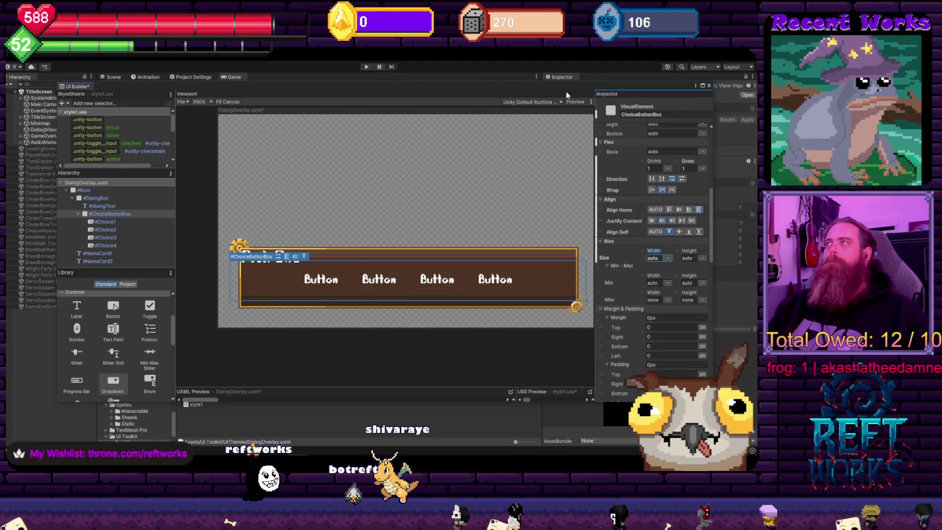
# Move the floating UI Builder window left, then lower and further right
pyautogui.moveTo(600, 87); pyautogui.dragTo(547, 83)
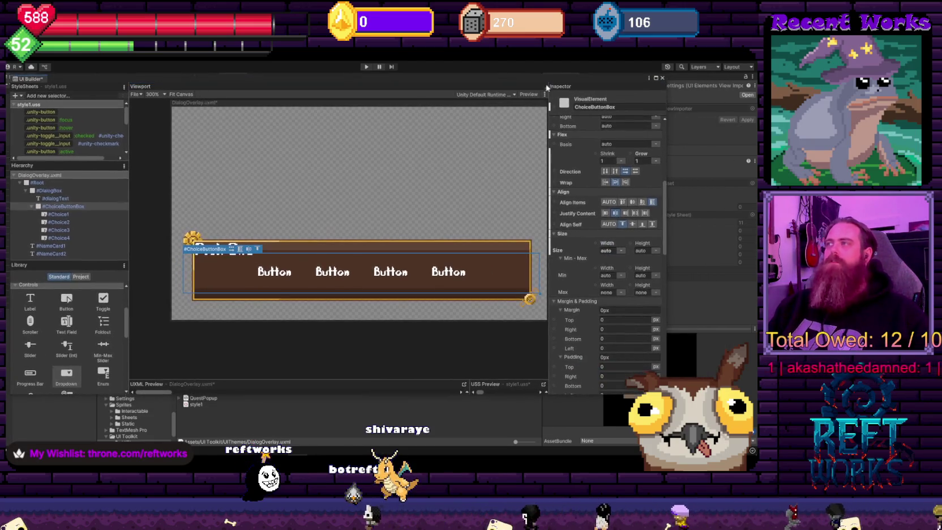
pyautogui.moveTo(174, 81); pyautogui.dragTo(197, 104)
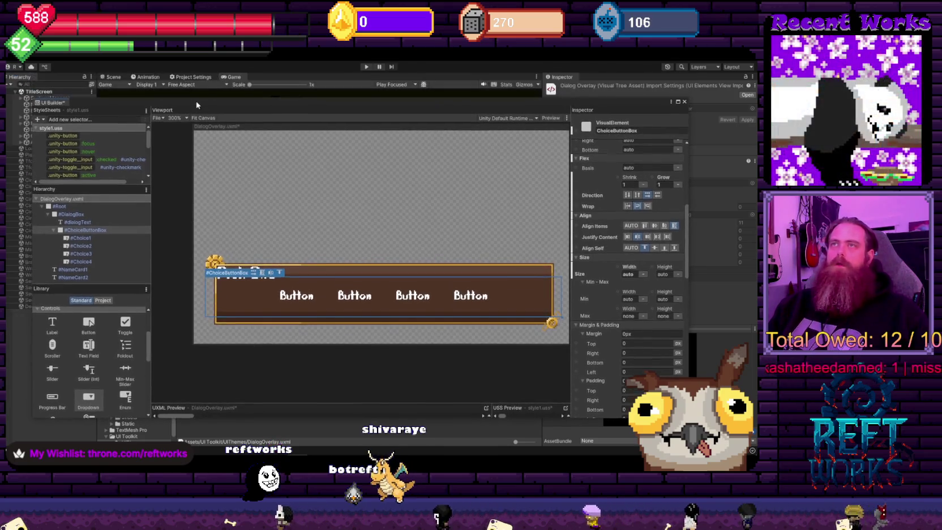
pyautogui.click(91, 262)
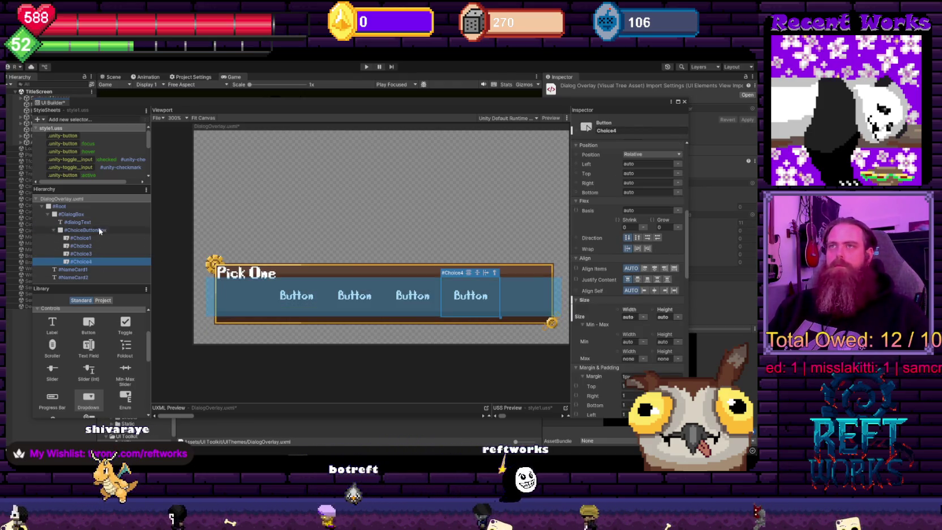
pyautogui.keyDown('shift'); pyautogui.click(100, 240); pyautogui.keyUp('shift')
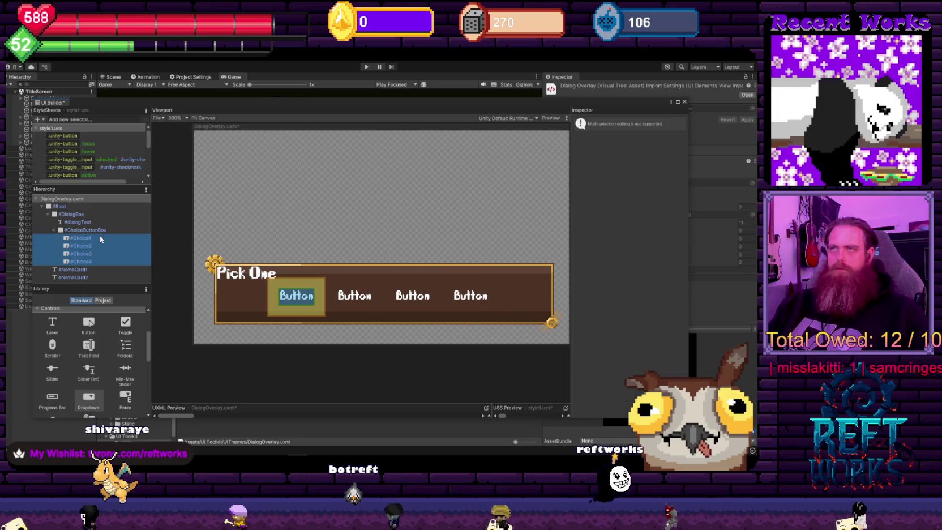
pyautogui.click(100, 239)
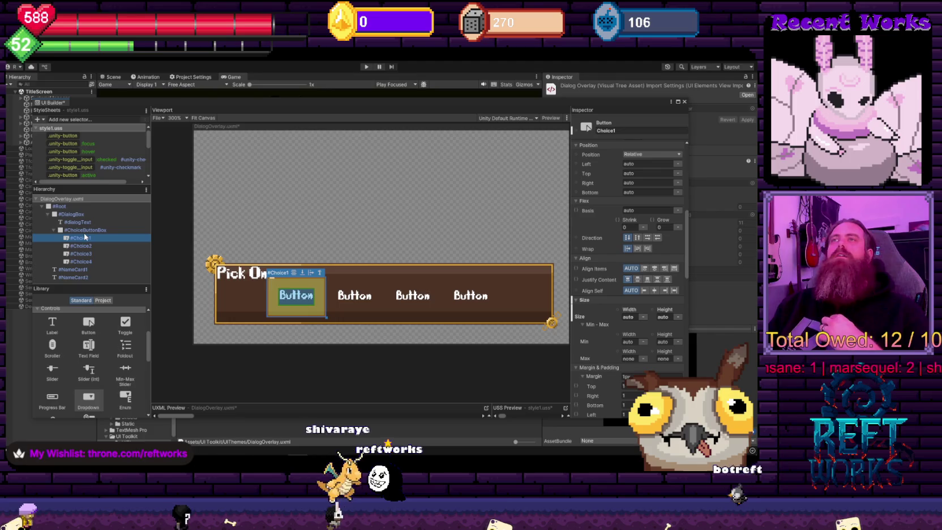
pyautogui.scroll(-2, 415, 257)
pyautogui.scroll(2, 415, 258)
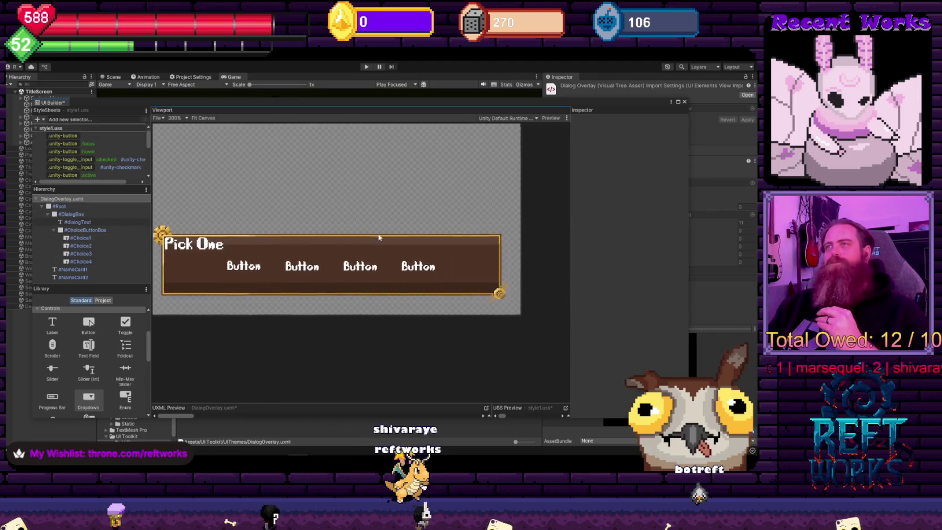
pyautogui.click(415, 257)
pyautogui.moveTo(416, 258); pyautogui.dragTo(448, 281)
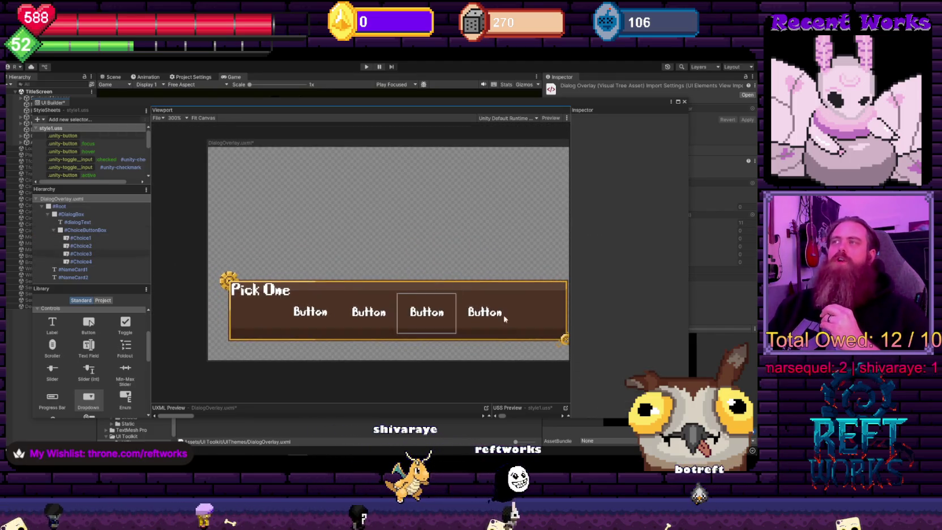
pyautogui.click(97, 238)
pyautogui.keyDown('shift'); pyautogui.click(85, 261); pyautogui.keyUp('shift')
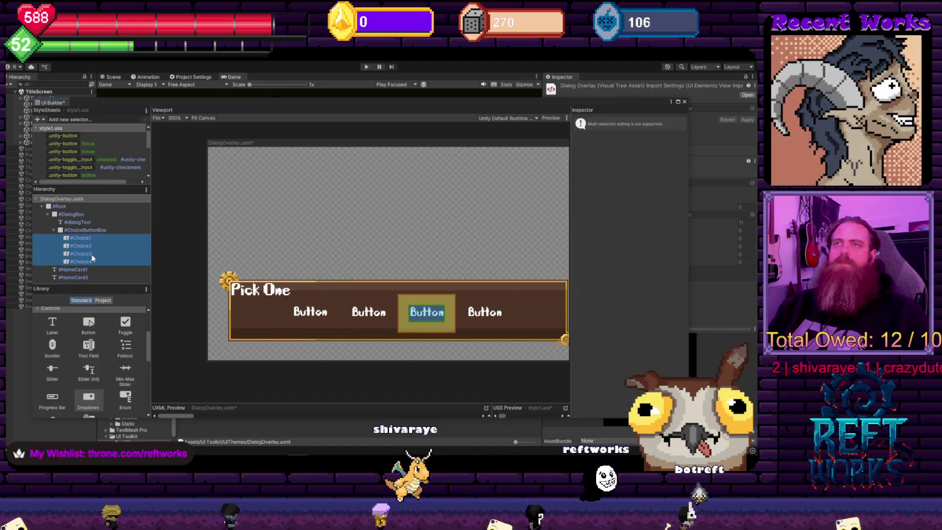
pyautogui.click(95, 244)
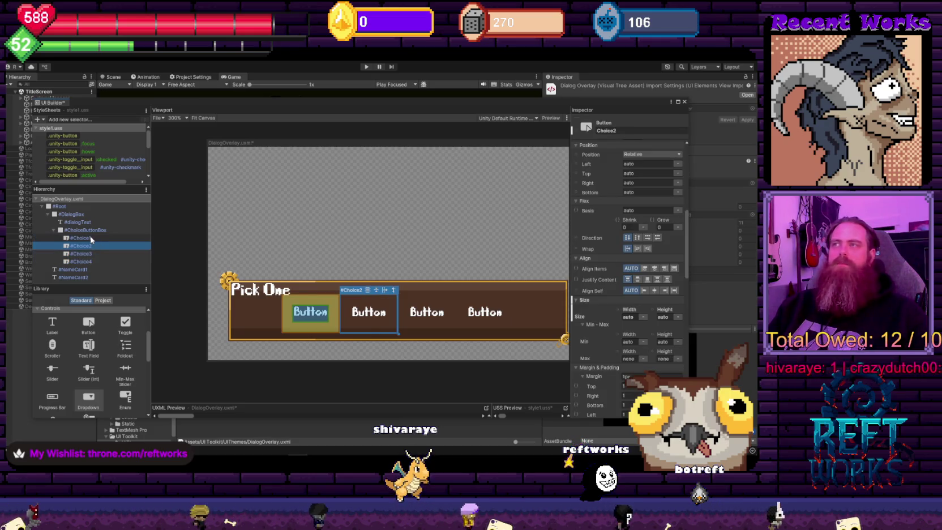
# Undo the accidental move of Choice3 and set Choice2's width to auto
pyautogui.moveTo(399, 311)
pyautogui.mouseDown()
pyautogui.moveTo(437, 311)
pyautogui.moveTo(419, 311)
pyautogui.mouseUp()
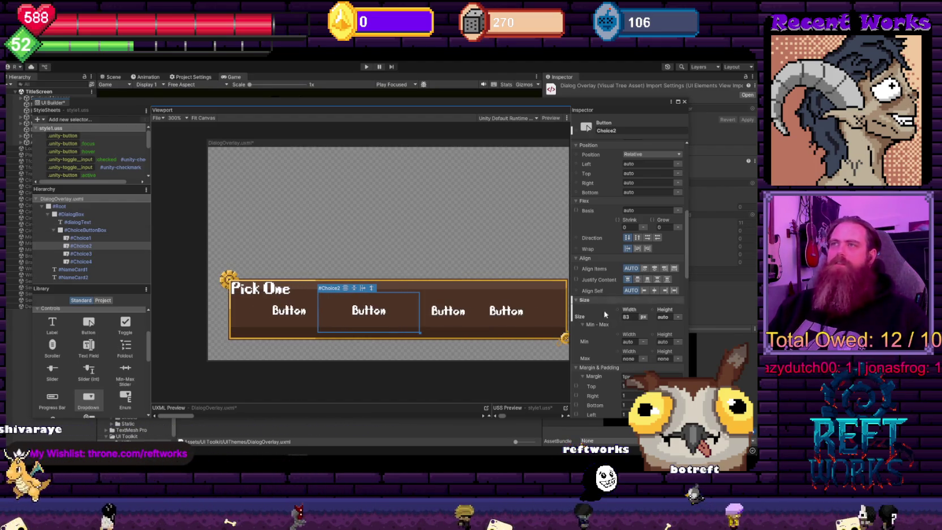
pyautogui.moveTo(102, 230); pyautogui.dragTo(79, 277)
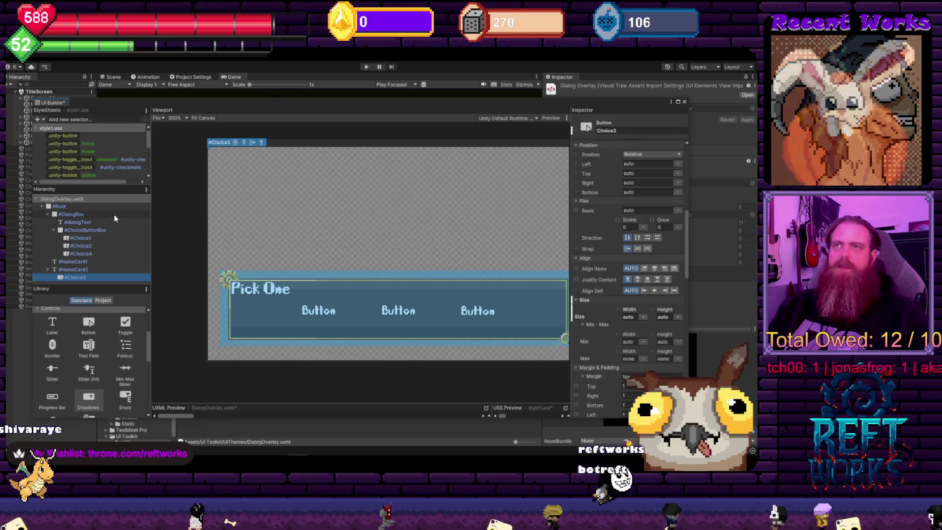
pyautogui.hotkey('ctrl', 'z')
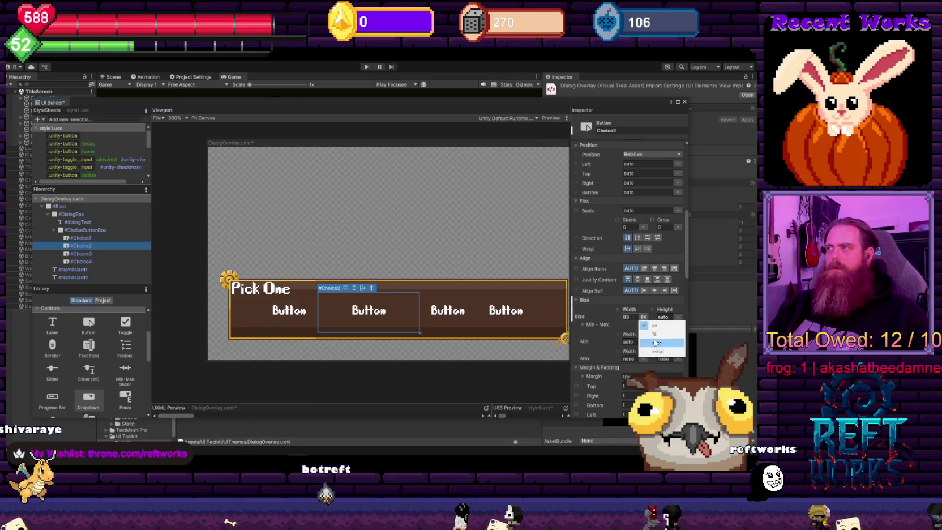
pyautogui.click(656, 342)
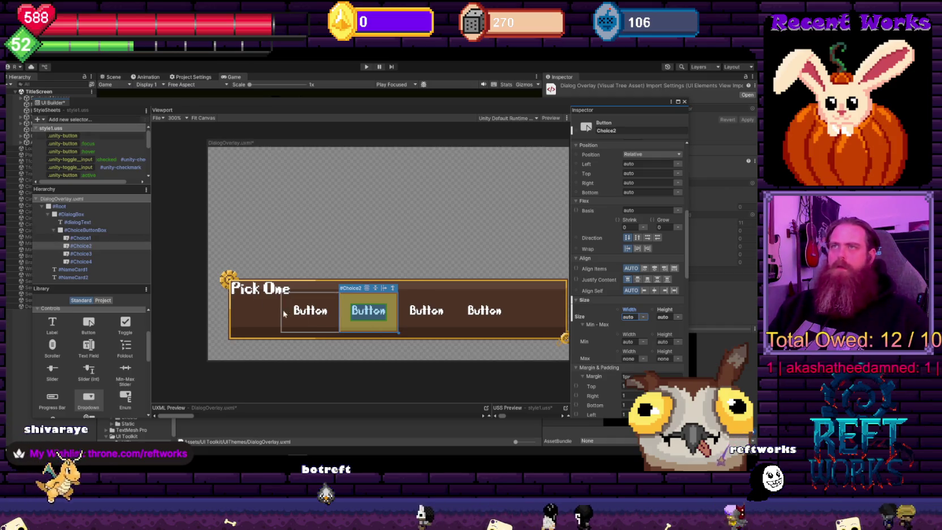
# Select Choice1 and scroll up to its Style Class List
pyautogui.scroll(-2, 91, 175)
pyautogui.scroll(-3, 93, 176)
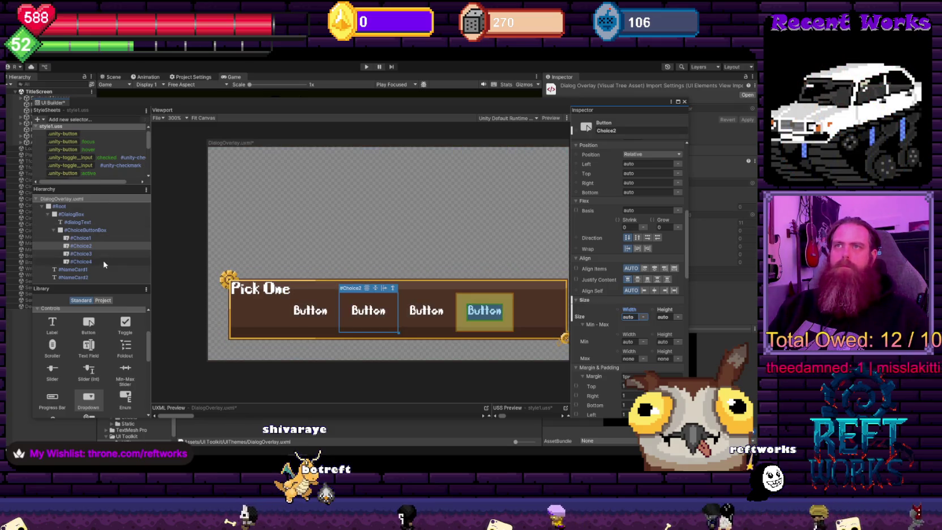
pyautogui.click(310, 310)
pyautogui.scroll(6, 620, 323)
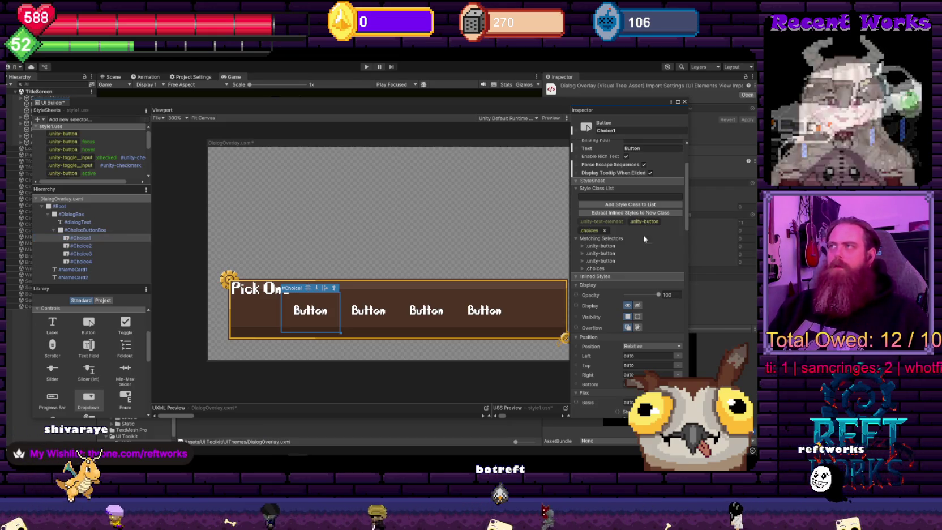
# Open the .unity-text-element style selector from Choice1's classes for editing
pyautogui.click(621, 251)
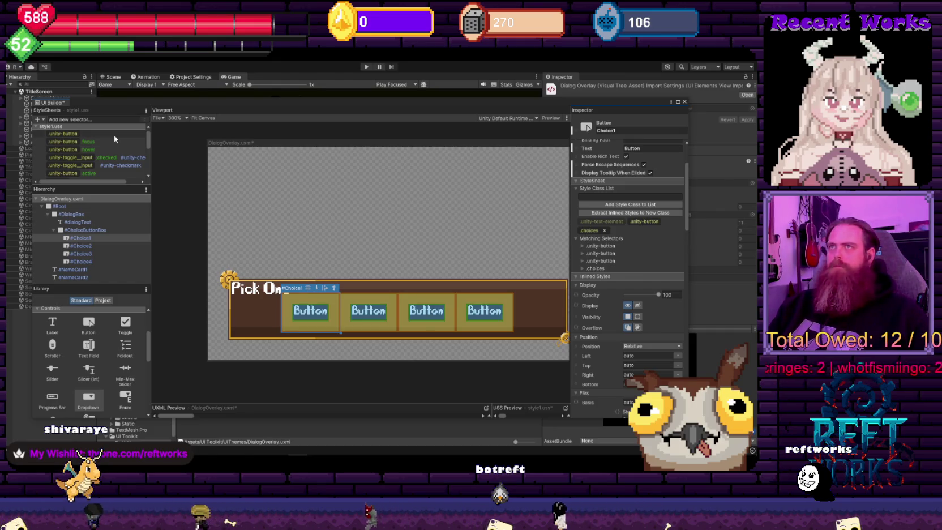
pyautogui.click(593, 223)
pyautogui.scroll(-5, 103, 160)
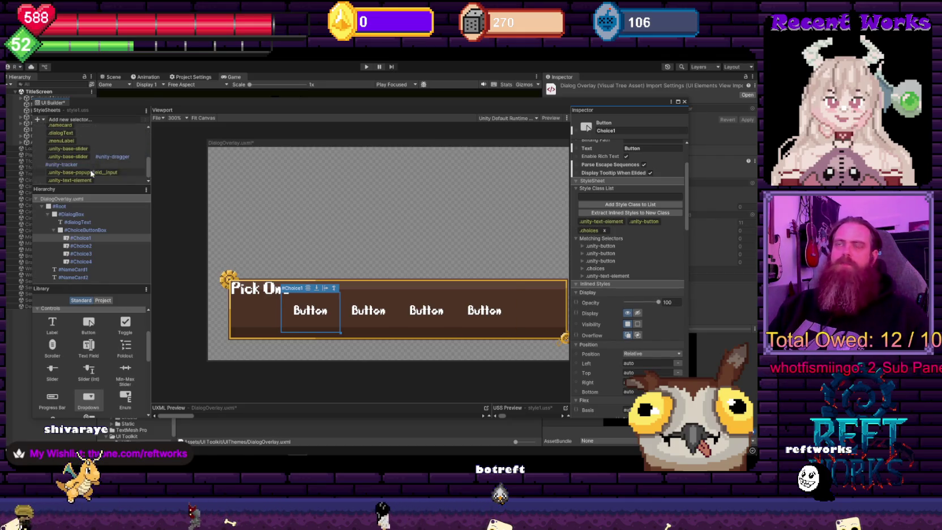
pyautogui.click(99, 180)
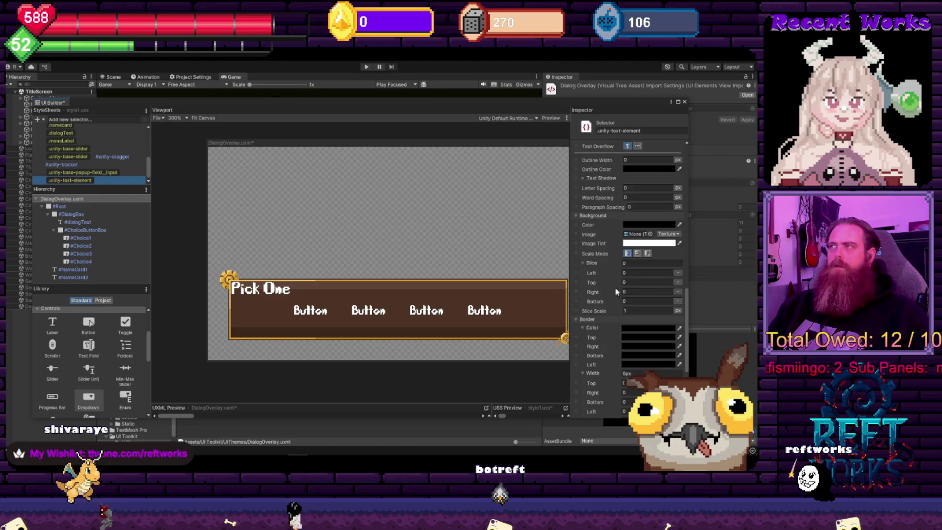
# Try a 179 px width on .unity-text-element, then set it back to auto
pyautogui.scroll(-3, 616, 291)
pyautogui.scroll(4, 645, 318)
pyautogui.scroll(7, 646, 320)
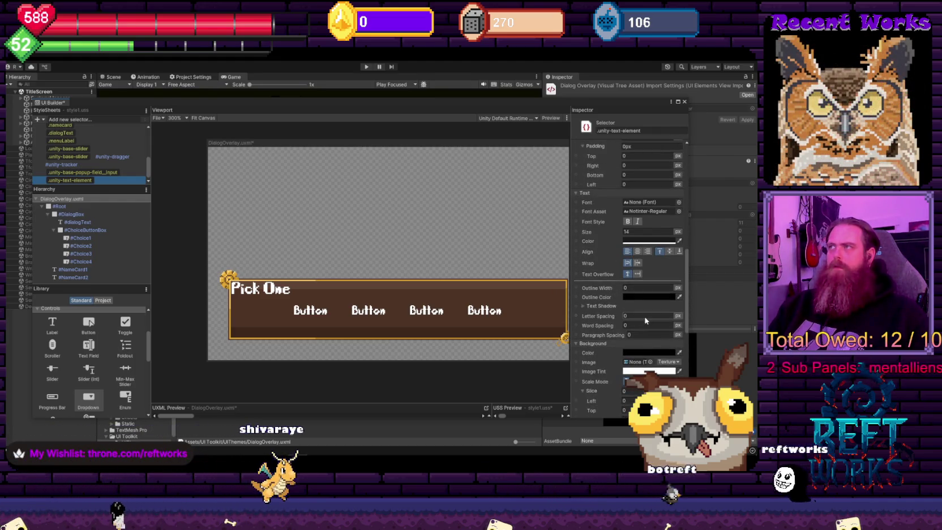
pyautogui.scroll(4, 645, 320)
pyautogui.click(643, 253)
pyautogui.moveTo(643, 249); pyautogui.dragTo(668, 249)
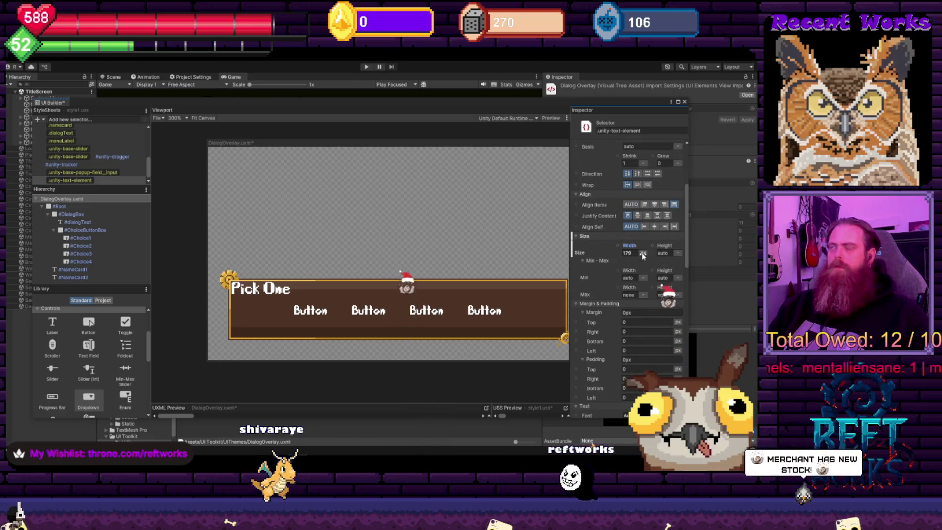
pyautogui.click(643, 252)
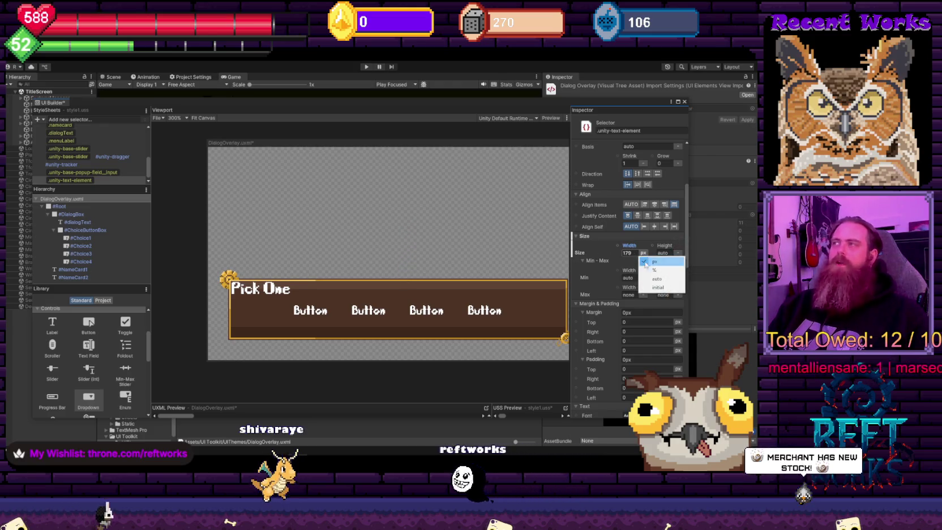
pyautogui.click(656, 279)
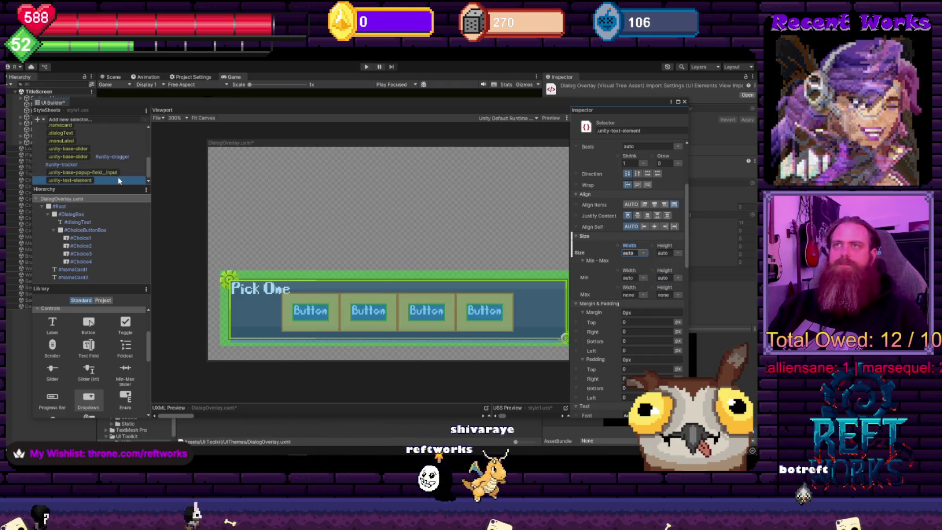
pyautogui.scroll(1, 118, 180)
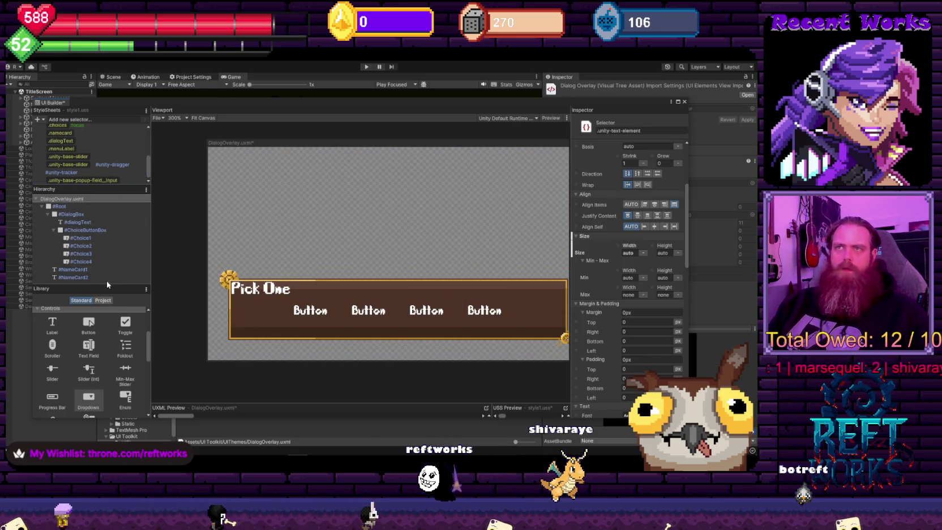
pyautogui.click(98, 240)
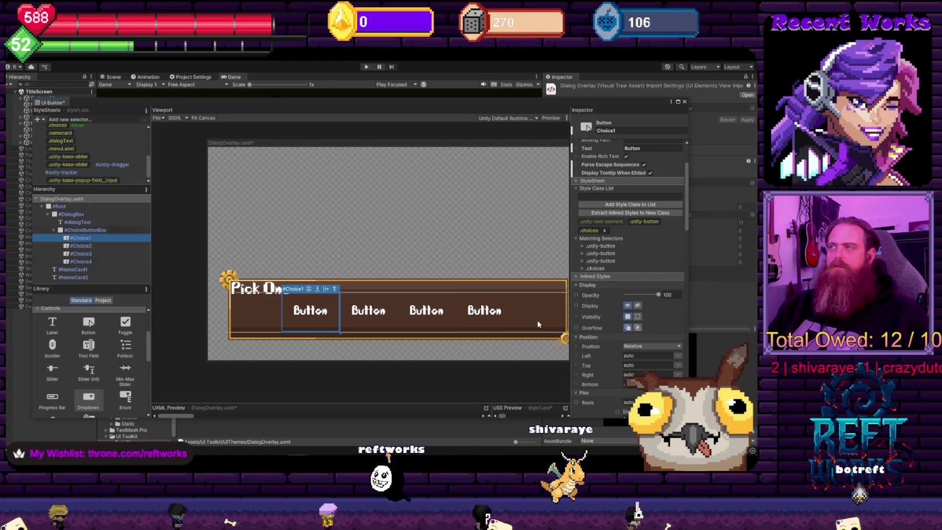
# Drag Choice1's right edge to widen it and its bottom edge up to shorten it
pyautogui.moveTo(340, 310); pyautogui.dragTo(364, 308)
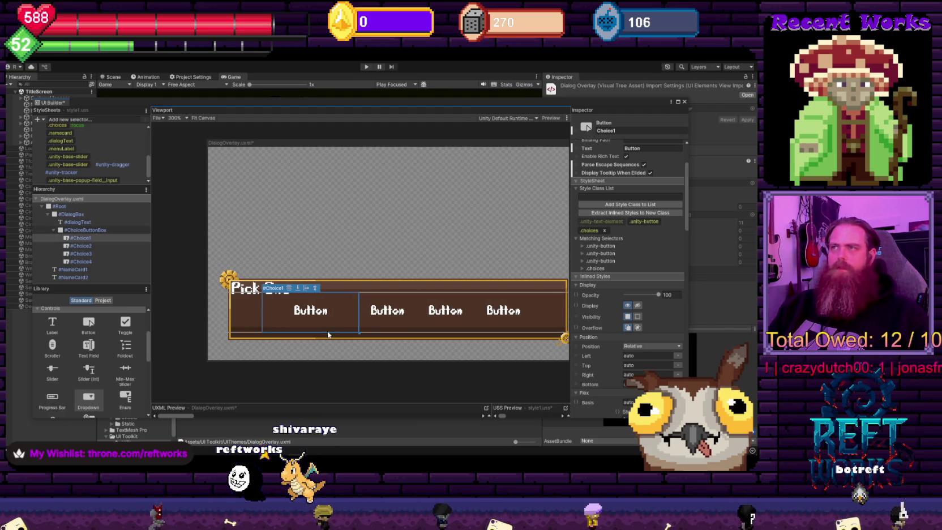
pyautogui.moveTo(327, 332)
pyautogui.mouseDown()
pyautogui.moveTo(326, 320)
pyautogui.moveTo(332, 325)
pyautogui.mouseUp()
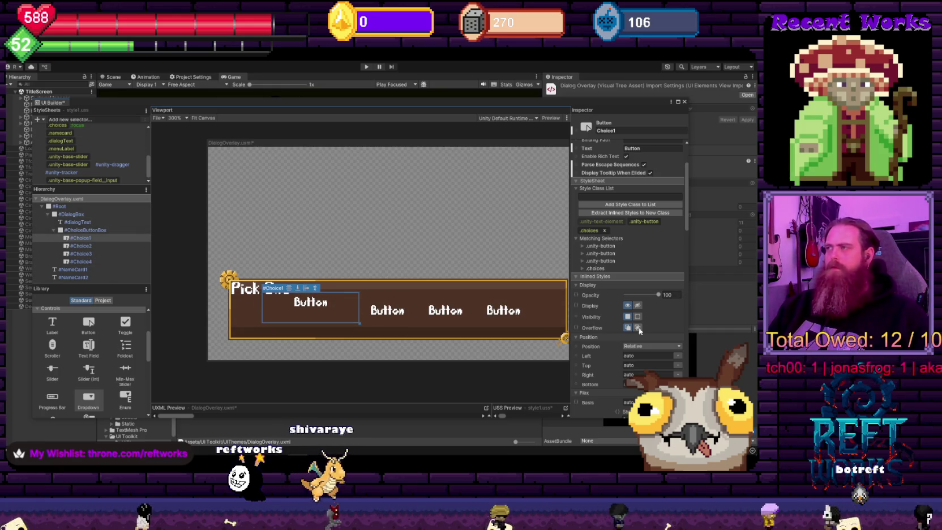
pyautogui.scroll(-10, 645, 336)
pyautogui.scroll(5, 645, 335)
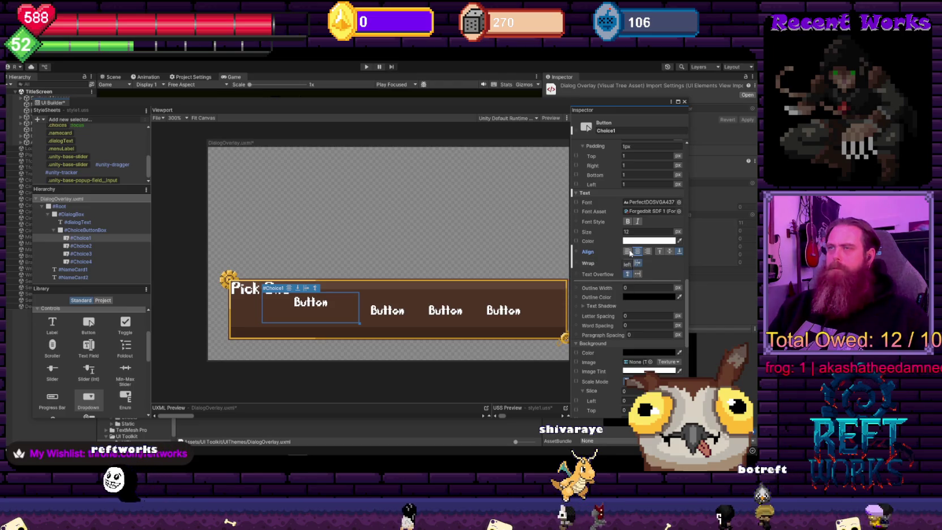
pyautogui.click(639, 254)
pyautogui.click(638, 252)
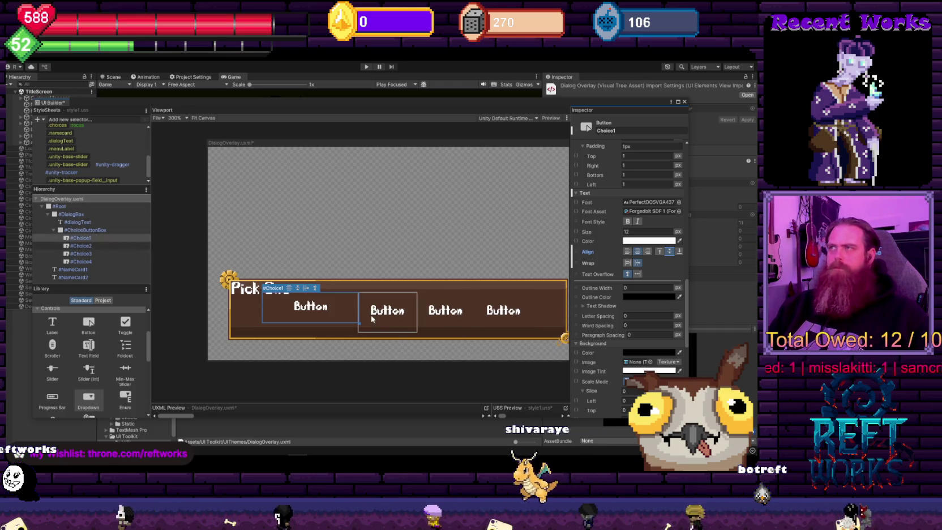
pyautogui.click(378, 315)
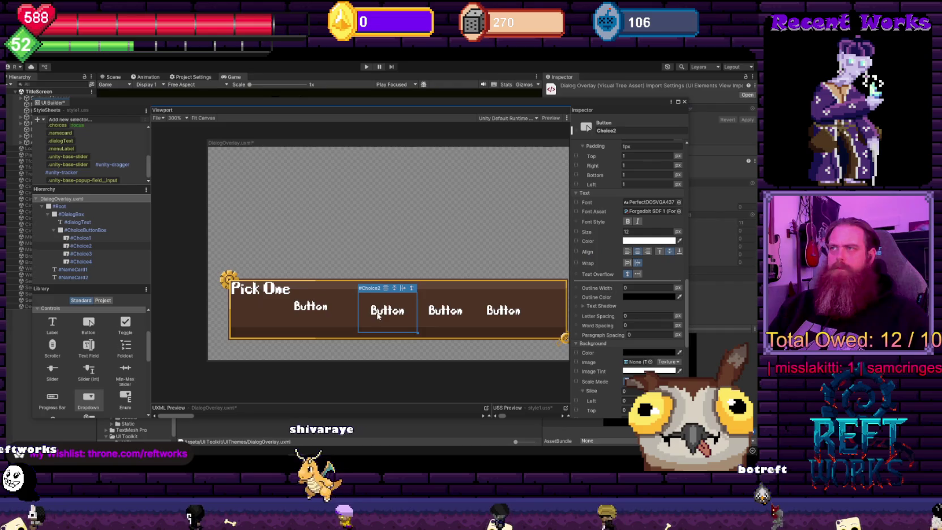
pyautogui.click(325, 308)
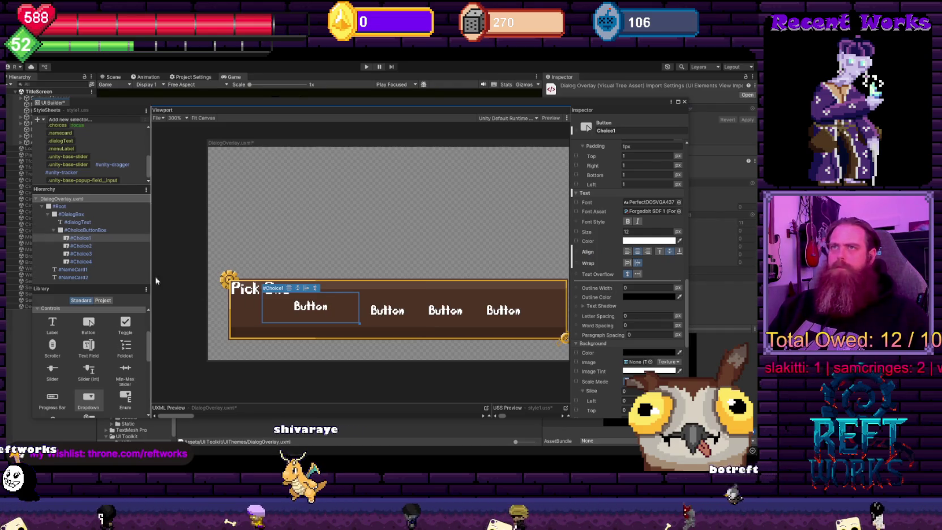
# Compare the widths and heights of Choice1 and Choice2, noting Choice1's 23 px height
pyautogui.scroll(5, 638, 301)
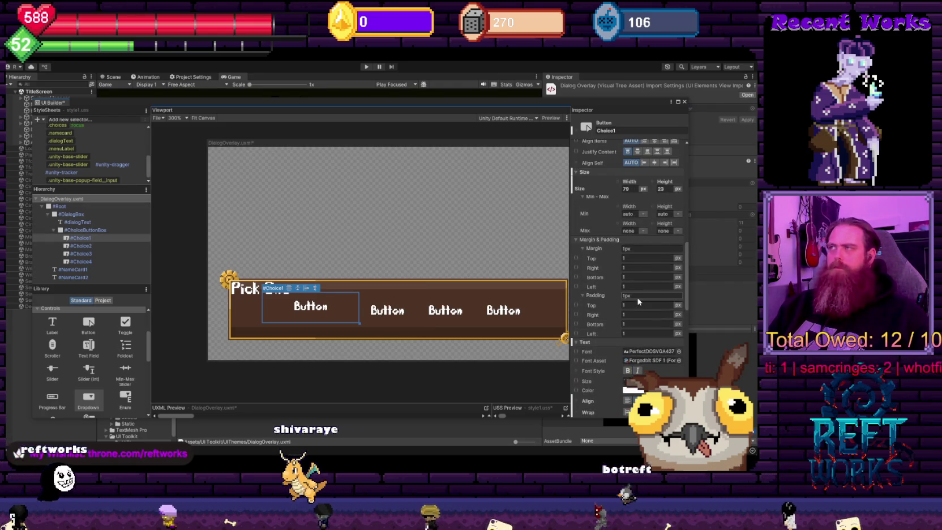
pyautogui.click(626, 189)
pyautogui.click(387, 311)
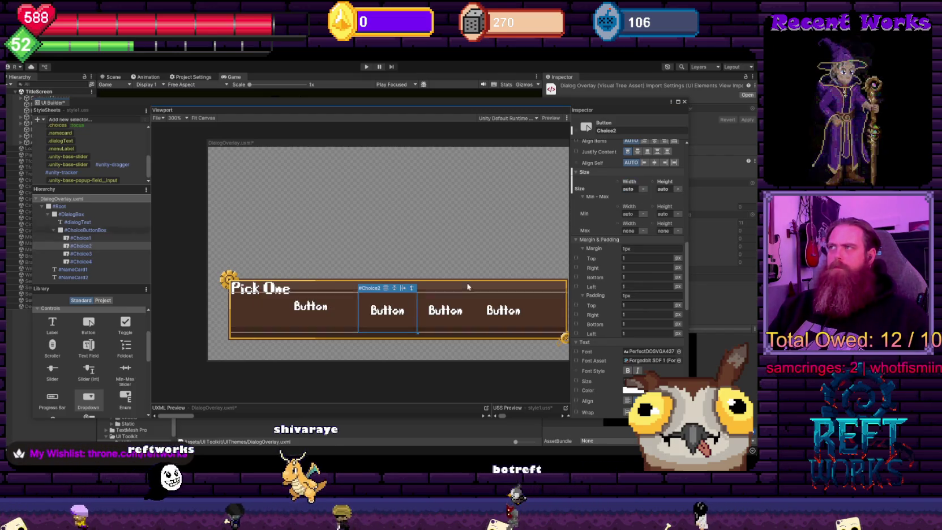
pyautogui.click(337, 316)
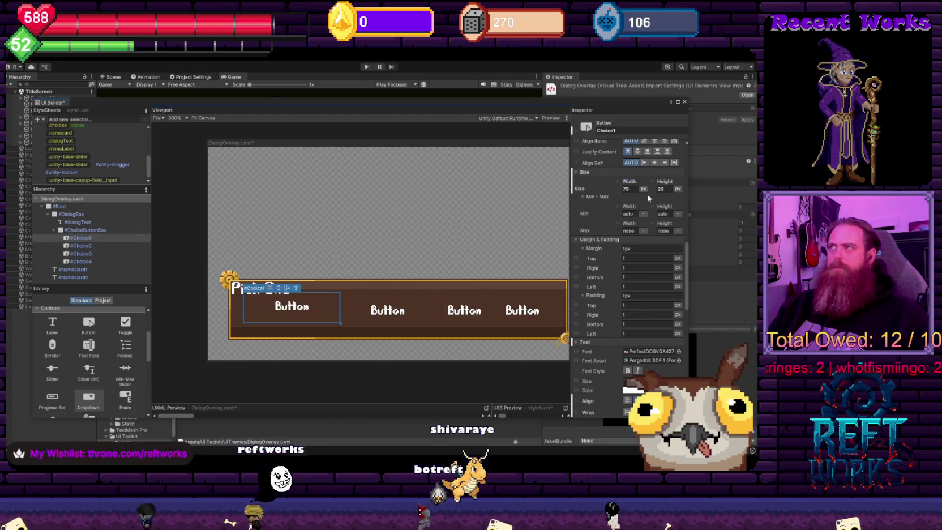
pyautogui.click(427, 322)
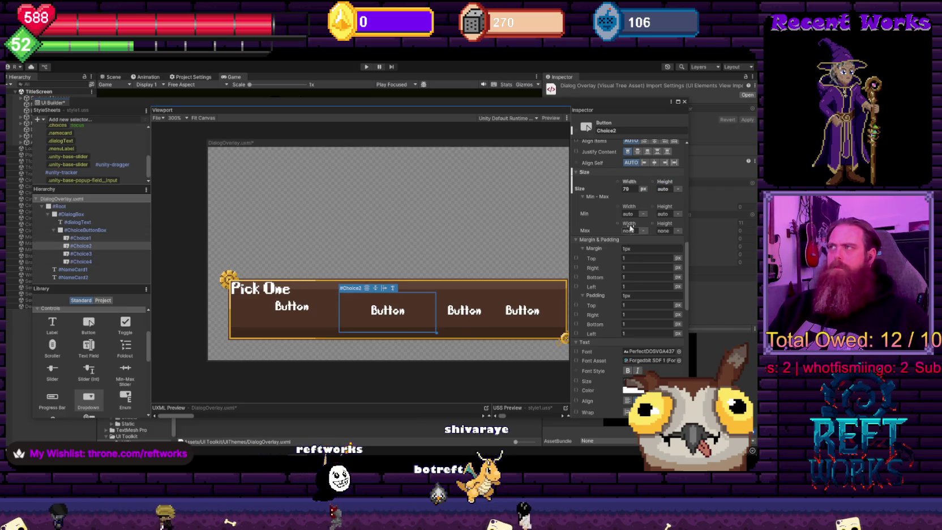
pyautogui.click(661, 192)
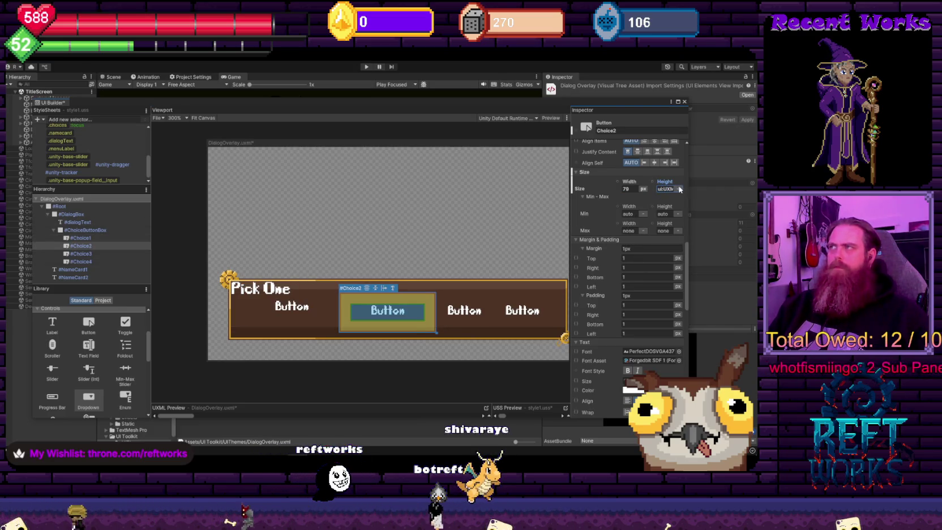
pyautogui.click(337, 307)
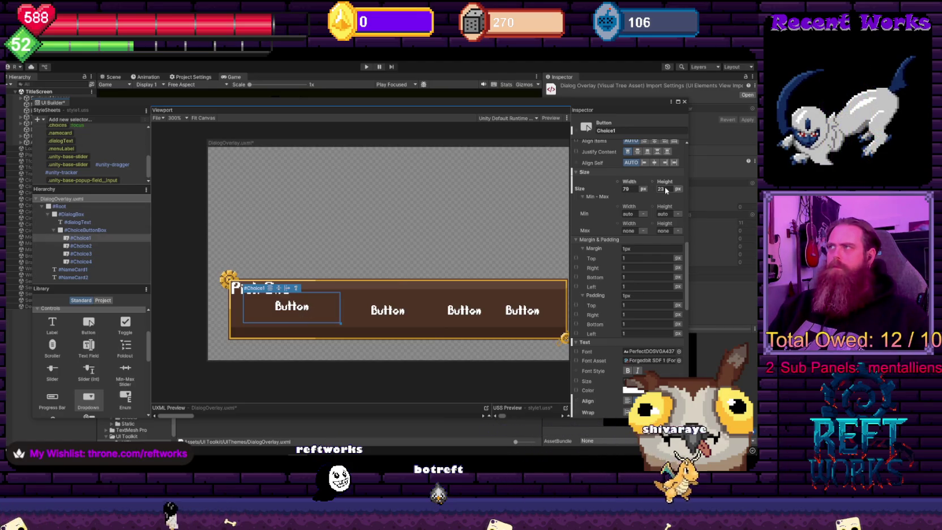
pyautogui.click(664, 189)
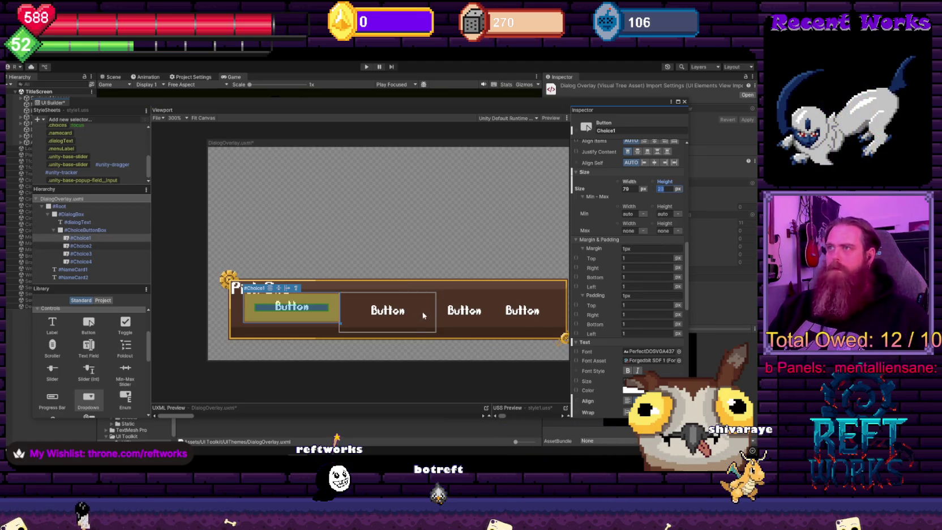
pyautogui.click(423, 315)
pyautogui.click(663, 189)
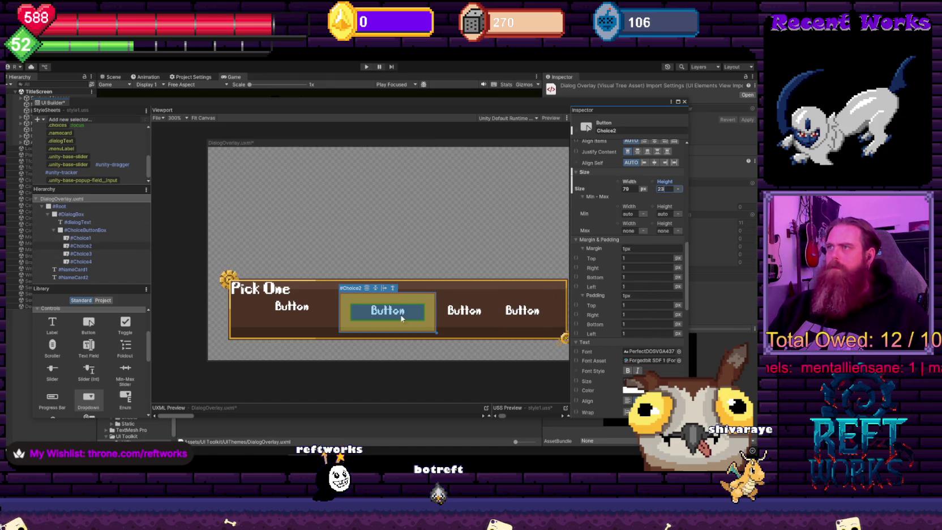
# Inspect the sizes of all four choice buttons, noting Choice2's 70 px width
pyautogui.click(324, 318)
pyautogui.click(365, 319)
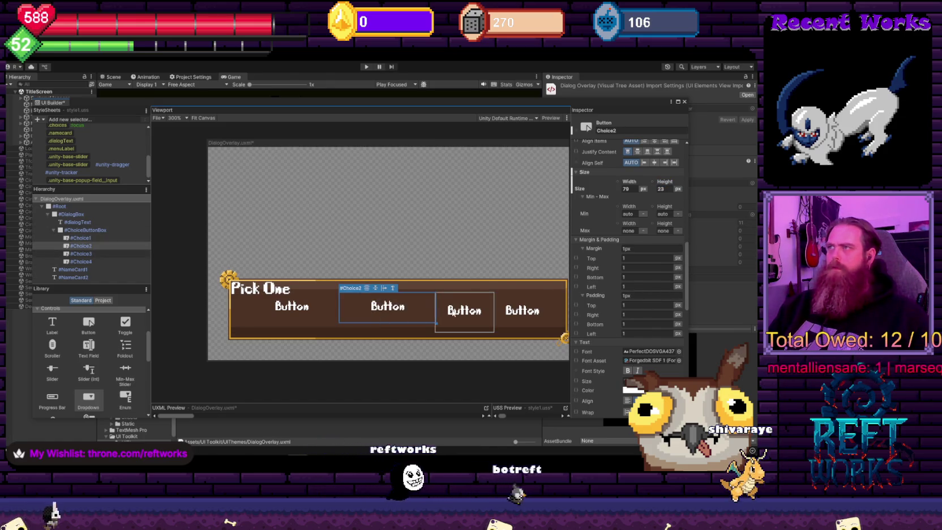
pyautogui.click(463, 311)
pyautogui.click(668, 190)
pyautogui.click(543, 327)
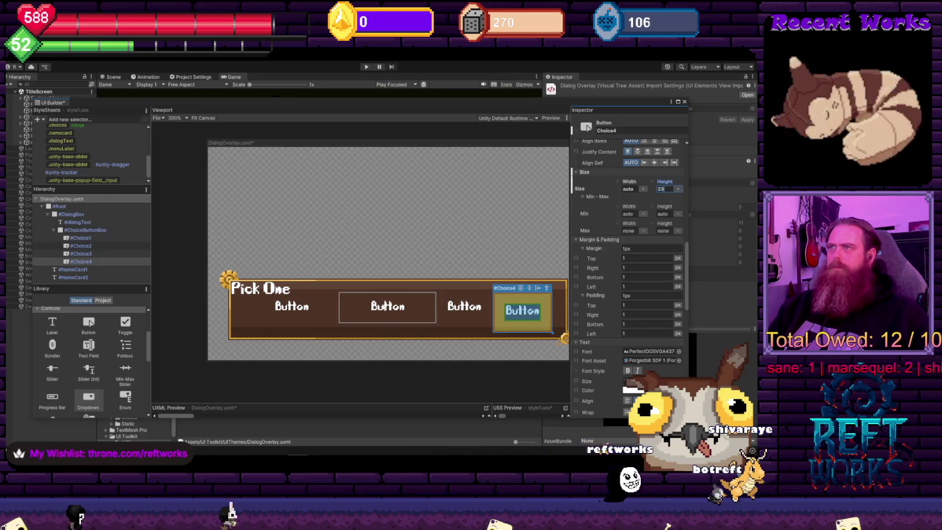
pyautogui.click(388, 309)
pyautogui.click(625, 189)
pyautogui.click(473, 314)
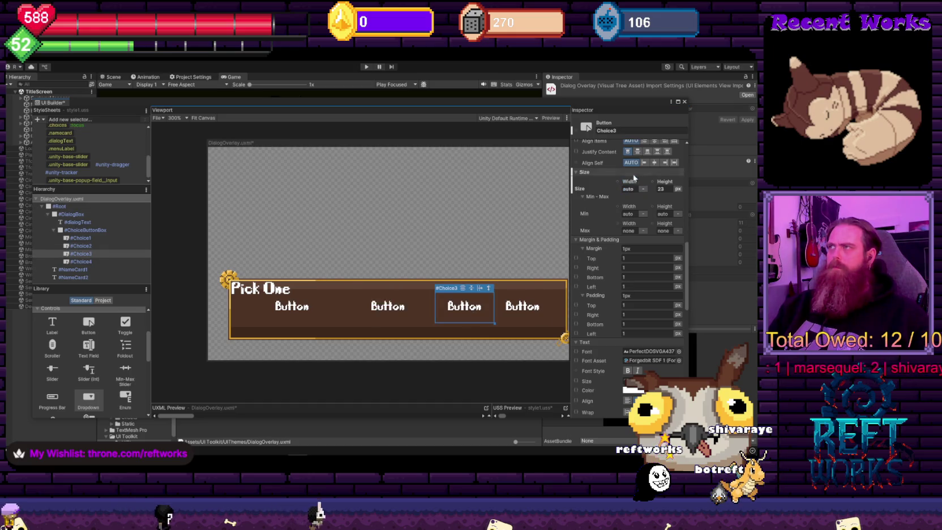
# Set Choice4's width to 79 px, which wraps it onto a second row
pyautogui.click(538, 321)
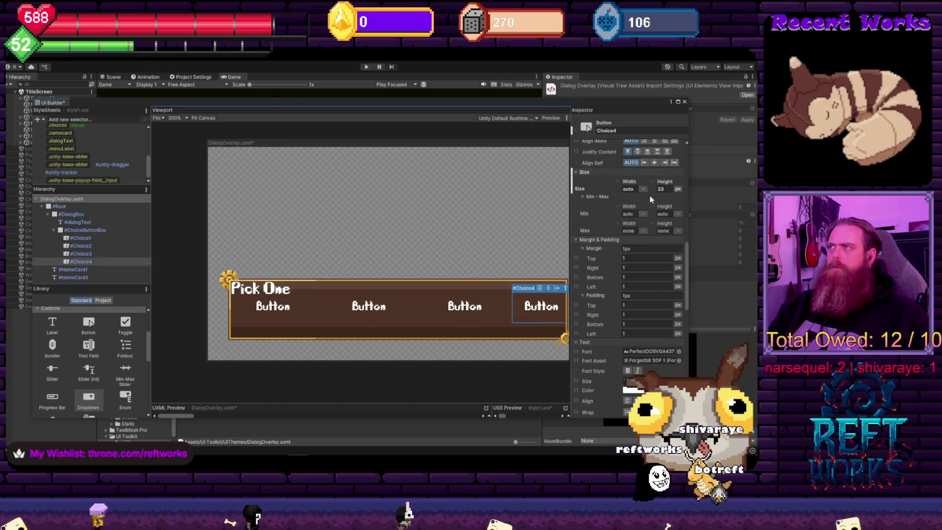
pyautogui.click(661, 189)
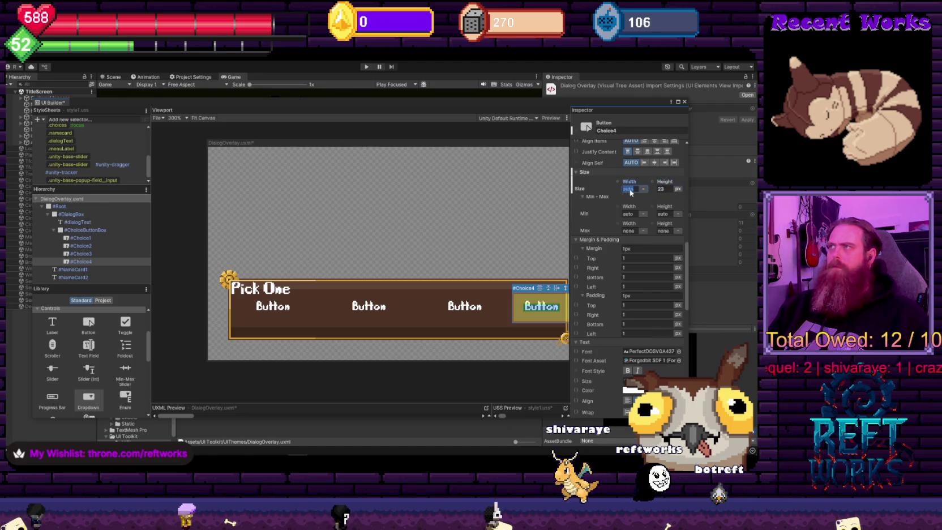
pyautogui.write('789')
pyautogui.press('Return')
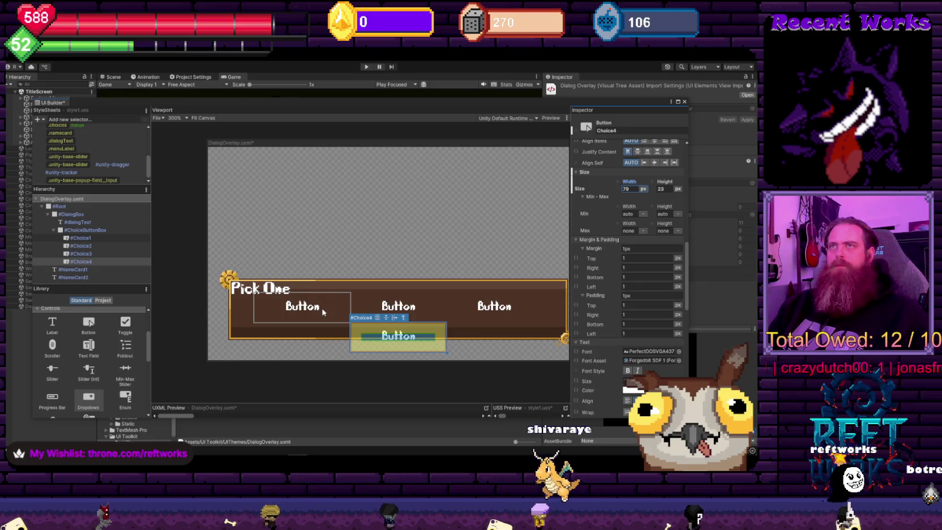
# Select Choice1, scroll to its Style Class List, and open the .choices selector
pyautogui.click(84, 240)
pyautogui.scroll(3, 629, 323)
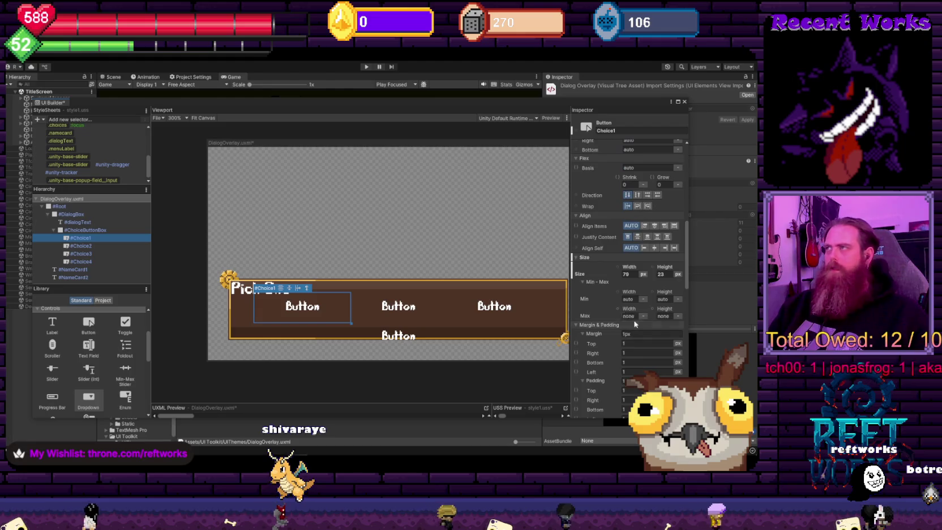
pyautogui.scroll(5, 639, 331)
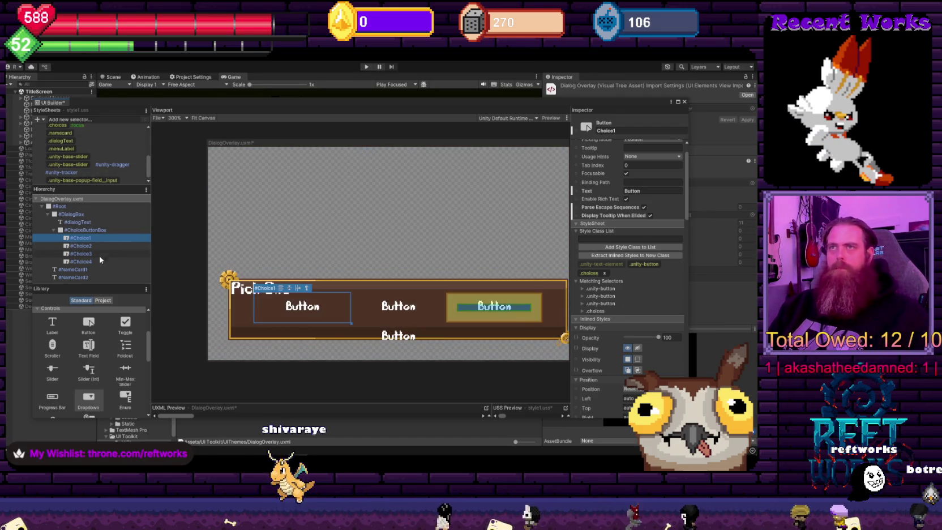
pyautogui.scroll(2, 77, 164)
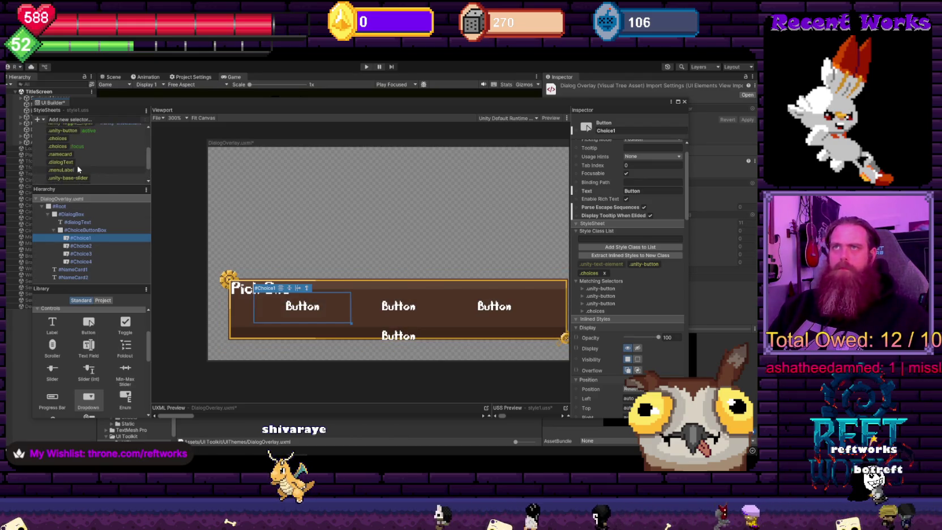
pyautogui.click(57, 138)
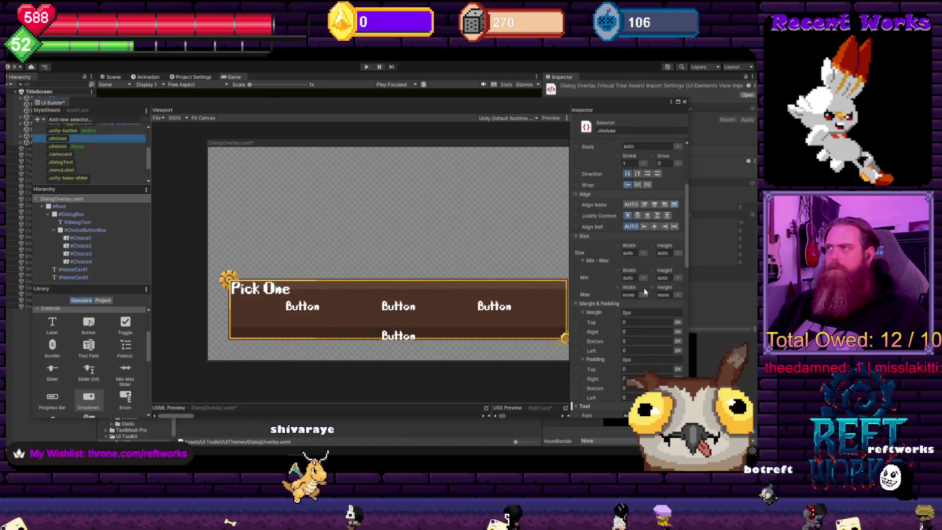
# Drag the .choices width to 73 px, then unset it back to auto
pyautogui.moveTo(628, 245); pyautogui.dragTo(630, 248)
pyautogui.rightClick(630, 248)
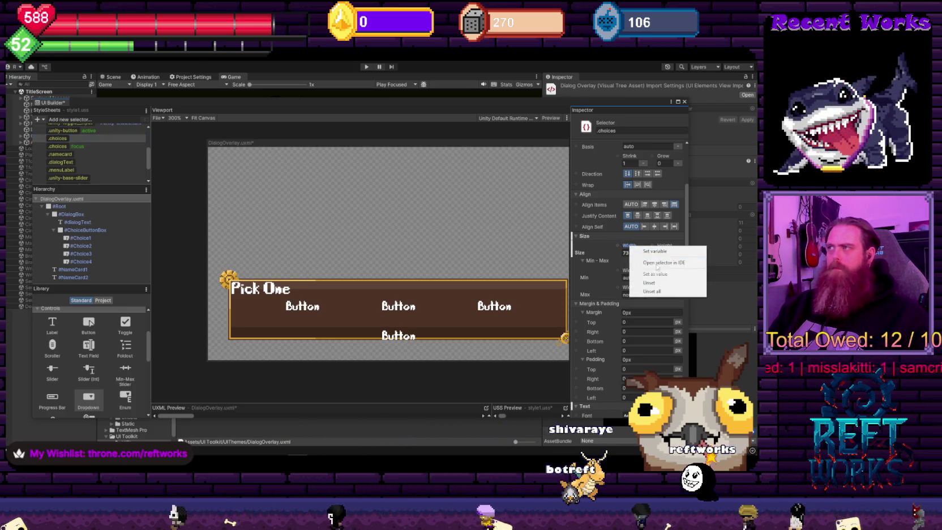
pyautogui.click(670, 284)
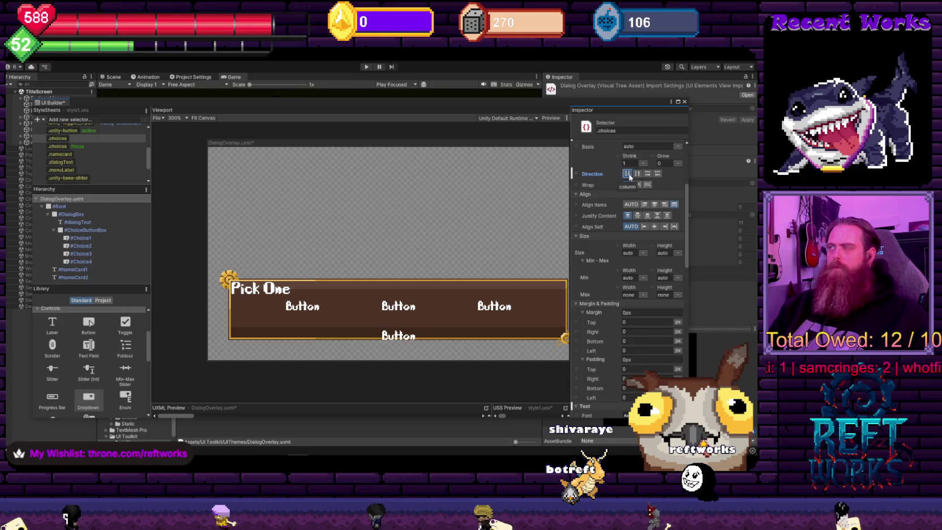
# Open the .choices:focus selector to view its differently coloured 1 px borders
pyautogui.scroll(4, 621, 272)
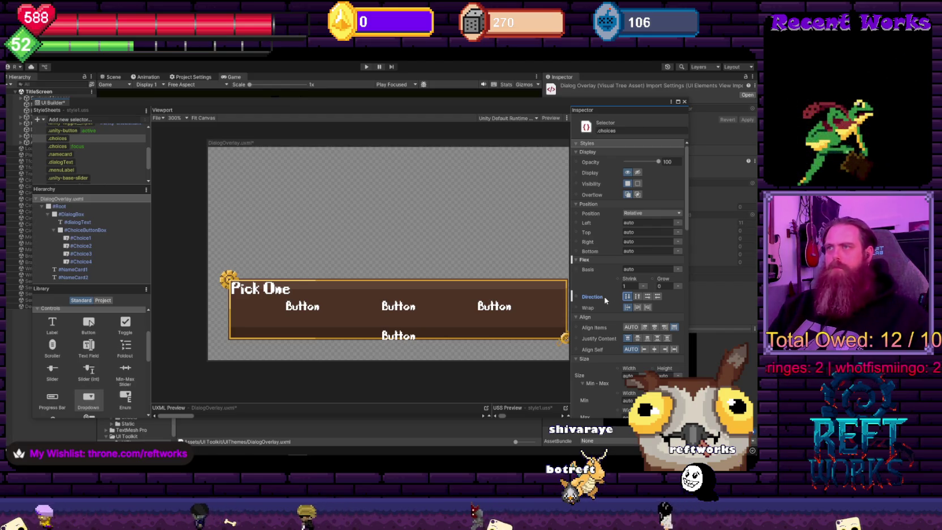
pyautogui.scroll(-10, 602, 350)
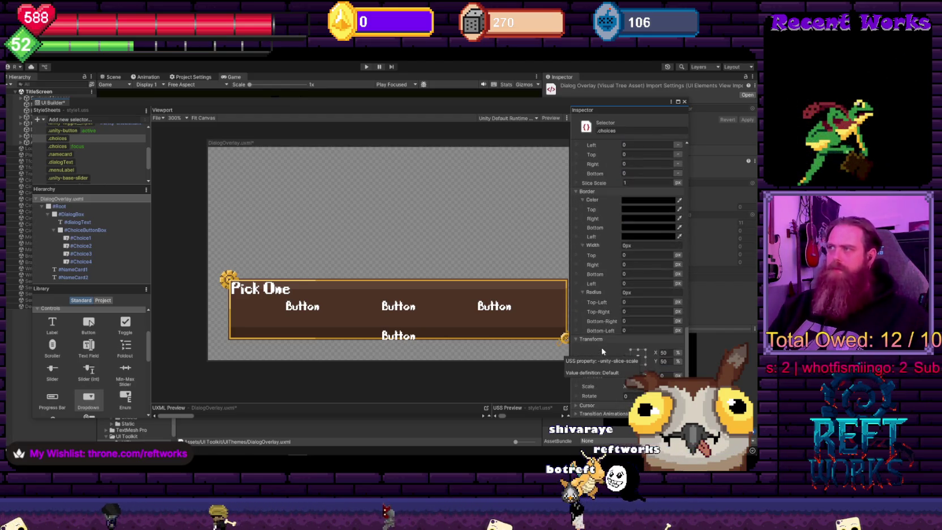
pyautogui.click(68, 146)
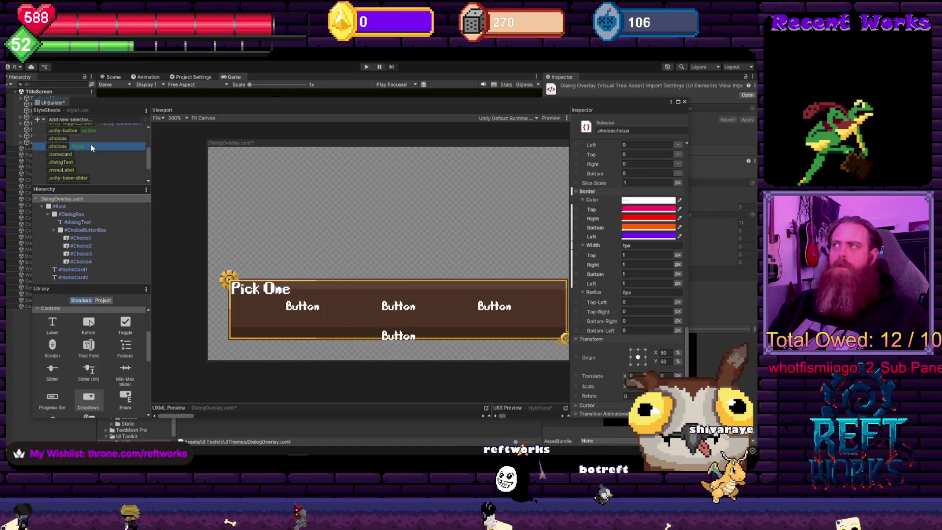
# Check the .choices:focus shrink value, then return to the .choices styles
pyautogui.scroll(5, 612, 317)
pyautogui.scroll(3, 612, 328)
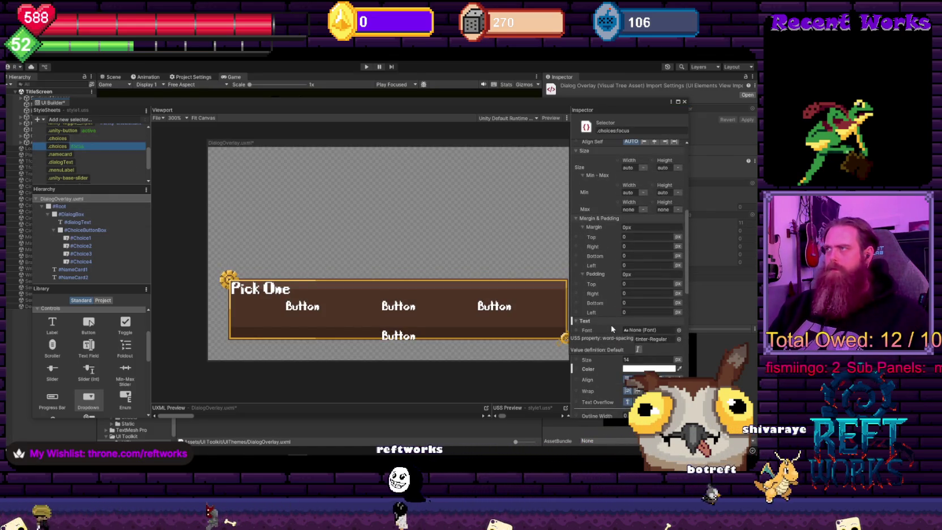
pyautogui.scroll(3, 612, 328)
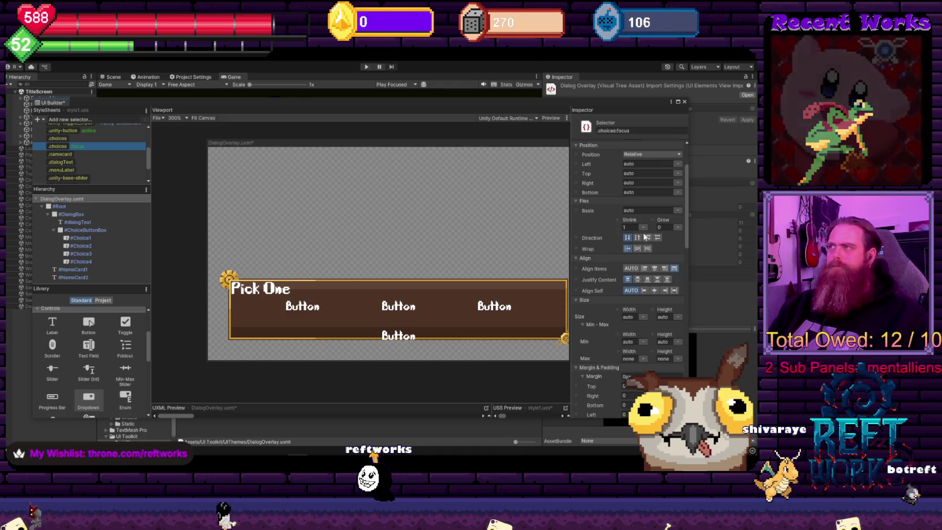
pyautogui.click(627, 227)
pyautogui.write('0')
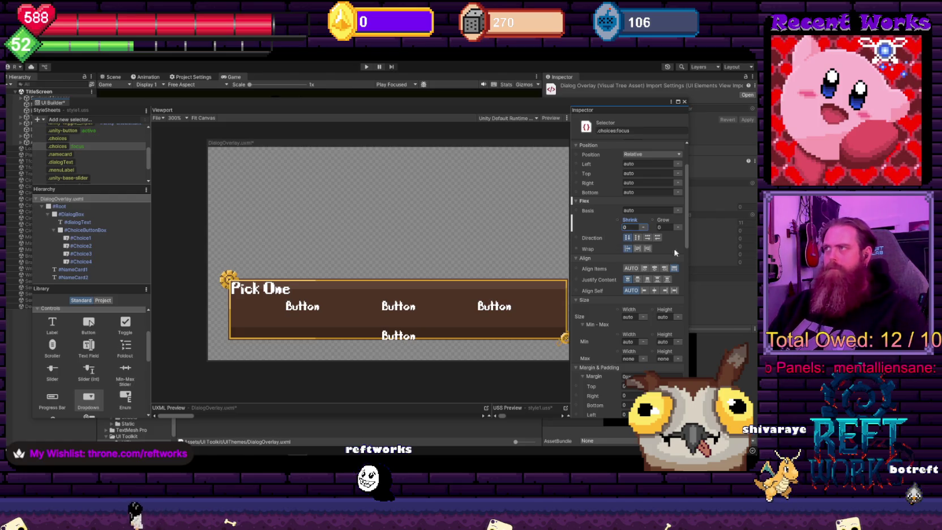
pyautogui.click(116, 139)
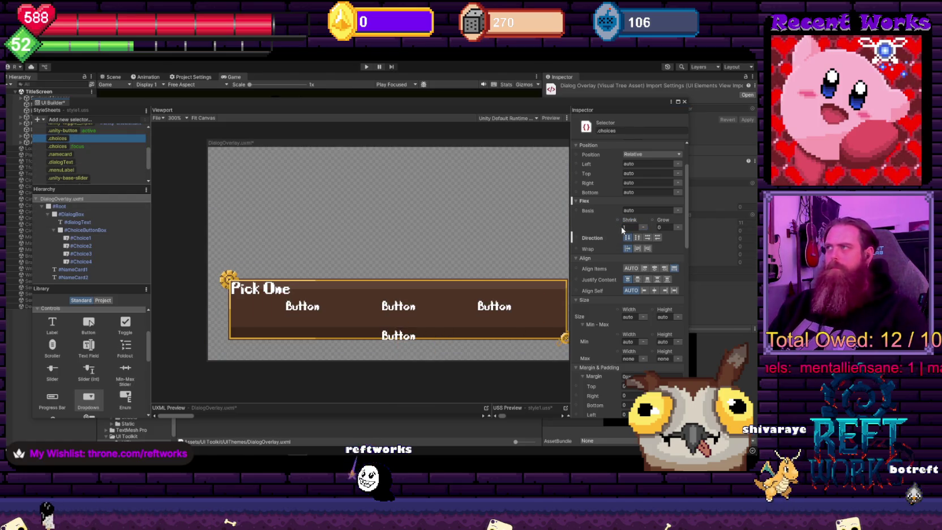
pyautogui.scroll(-10, 621, 284)
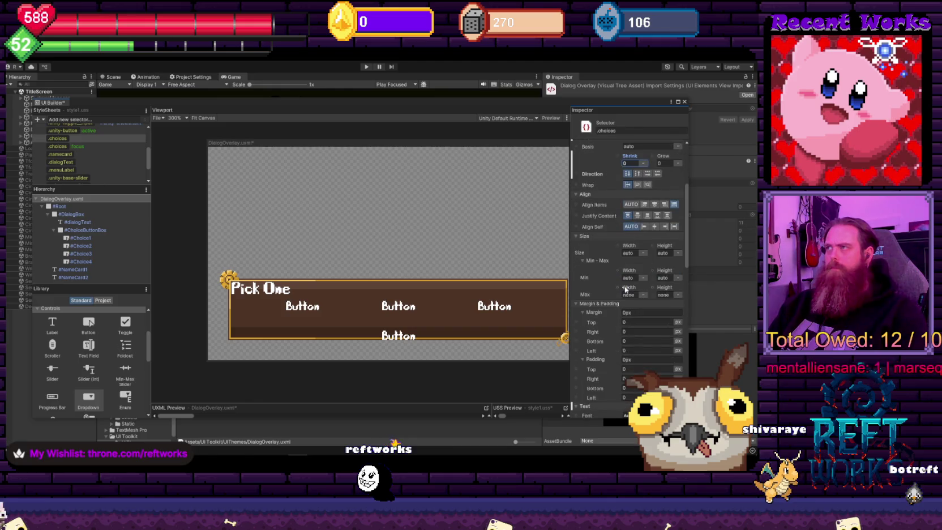
# Test the buttons in Preview, moving focus by clicking and Tab, then exit Preview
pyautogui.click(550, 119)
pyautogui.click(399, 305)
pyautogui.click(302, 305)
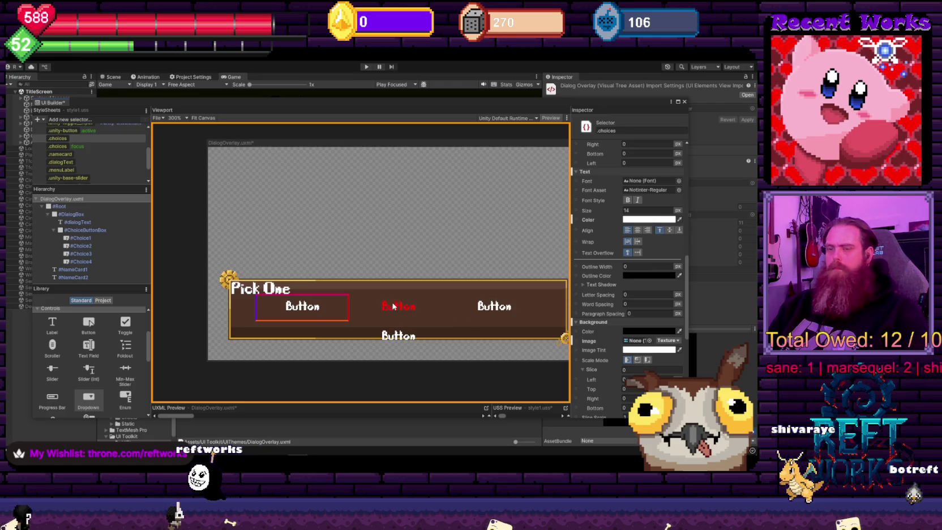
pyautogui.press('Tab')
pyautogui.press('Tab')
pyautogui.click(412, 336)
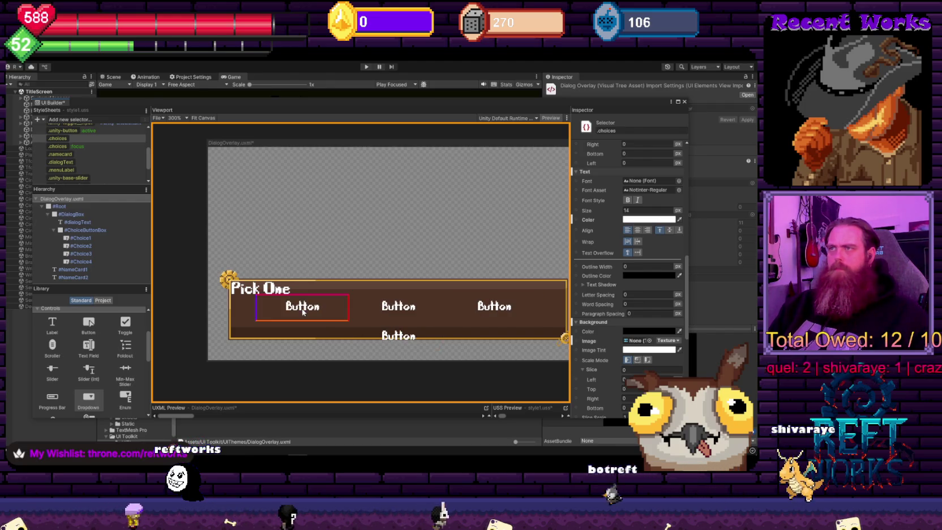
pyautogui.click(551, 118)
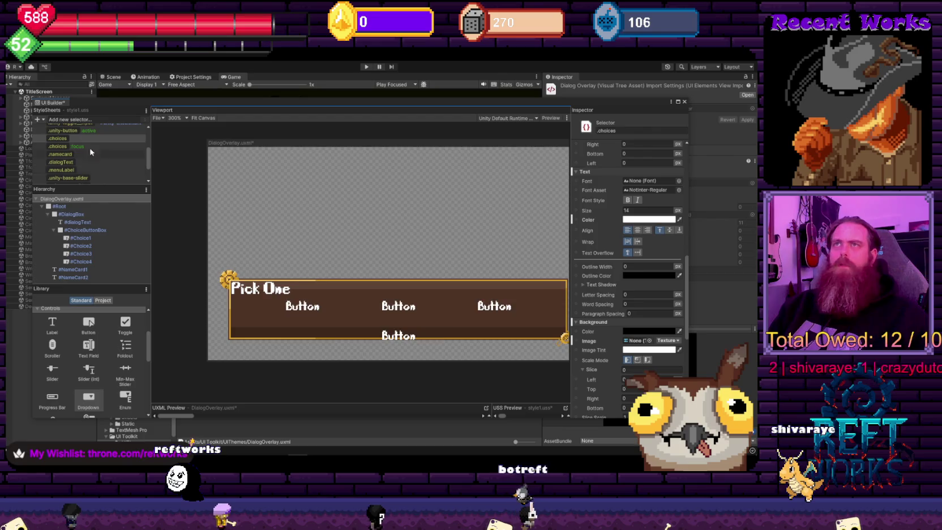
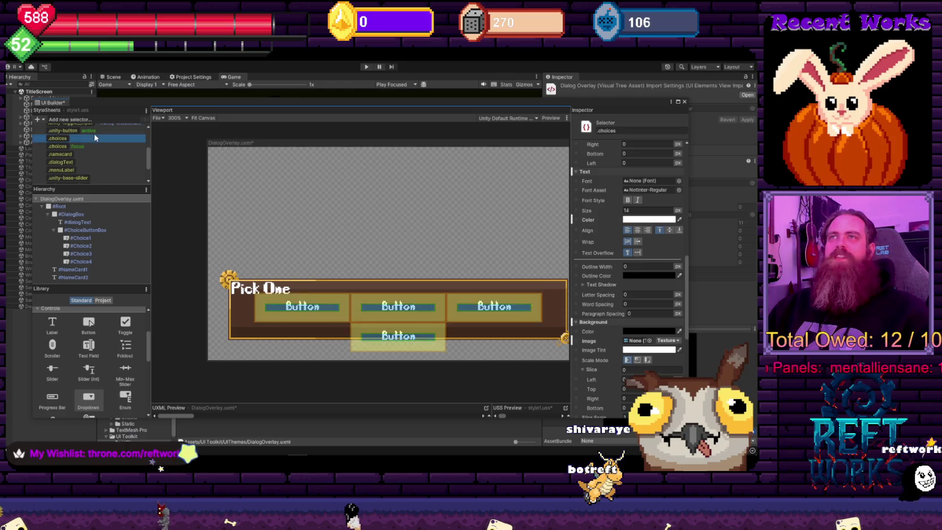
# Change the base .unity-button rule's width from a fixed 123 px to auto
pyautogui.scroll(2, 103, 146)
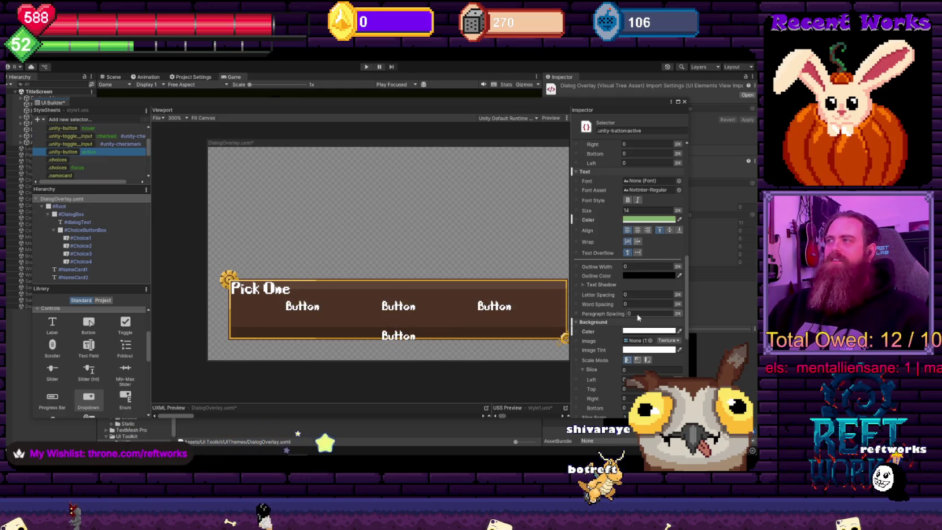
pyautogui.scroll(-10, 637, 316)
pyautogui.scroll(15, 605, 307)
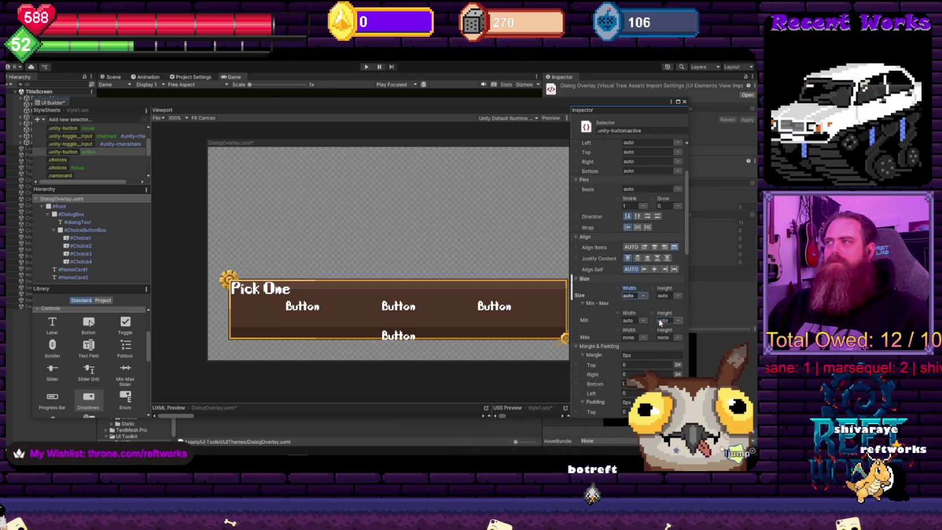
pyautogui.click(115, 153)
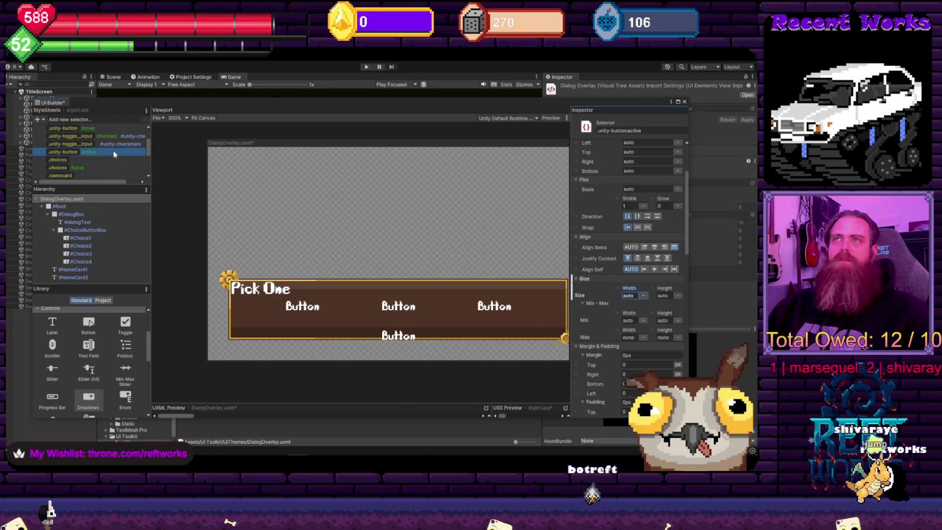
pyautogui.click(99, 128)
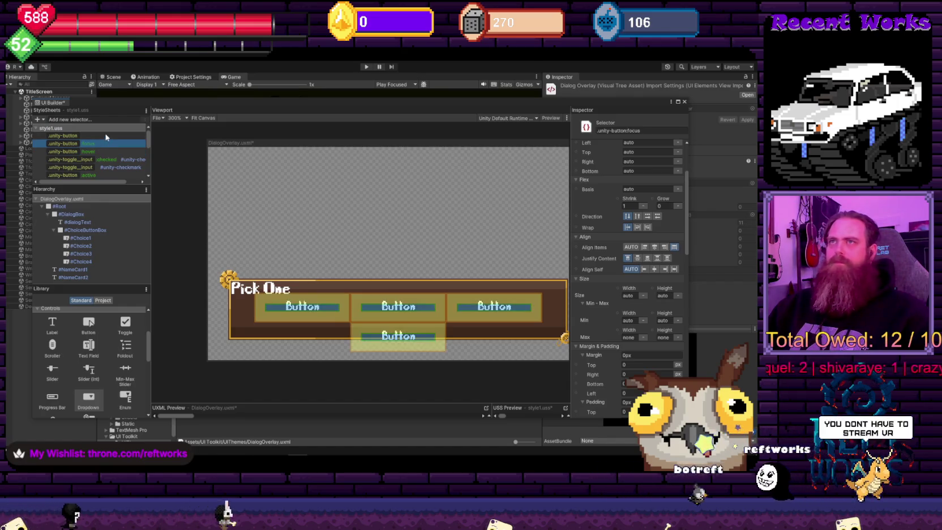
pyautogui.click(105, 137)
pyautogui.scroll(3, 621, 240)
pyautogui.scroll(10, 621, 240)
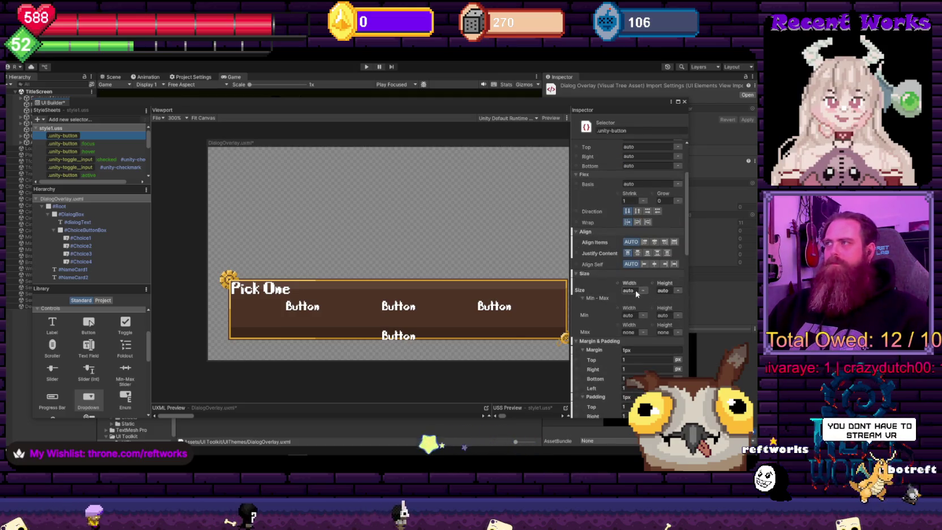
pyautogui.click(642, 291)
pyautogui.click(648, 312)
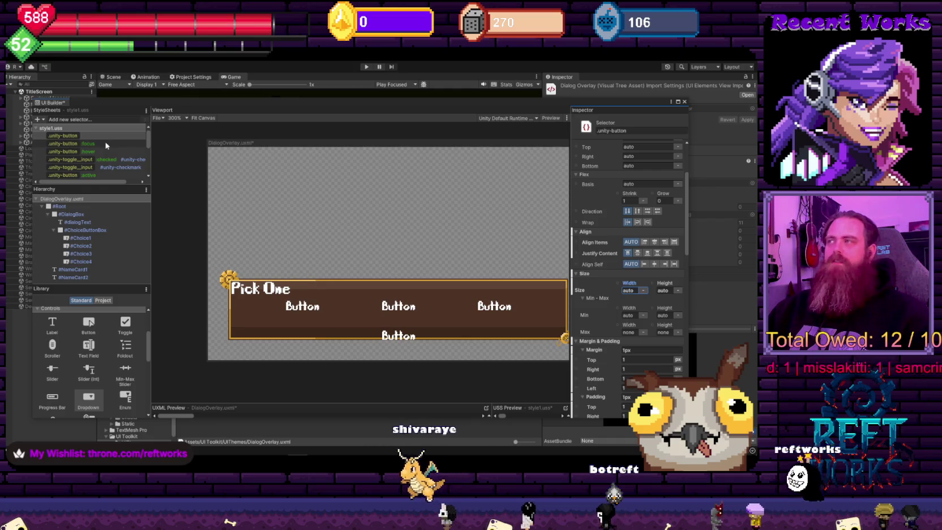
pyautogui.click(91, 238)
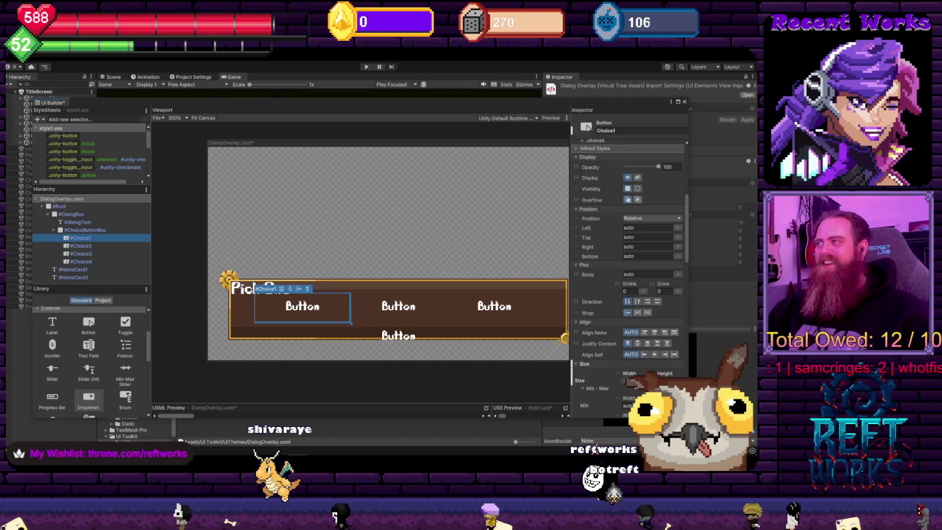
# Give Choice1, Choice2, Choice3 and Choice4 each a Size width of 100 px
pyautogui.scroll(-3, 637, 289)
pyautogui.moveTo(637, 288); pyautogui.dragTo(639, 288)
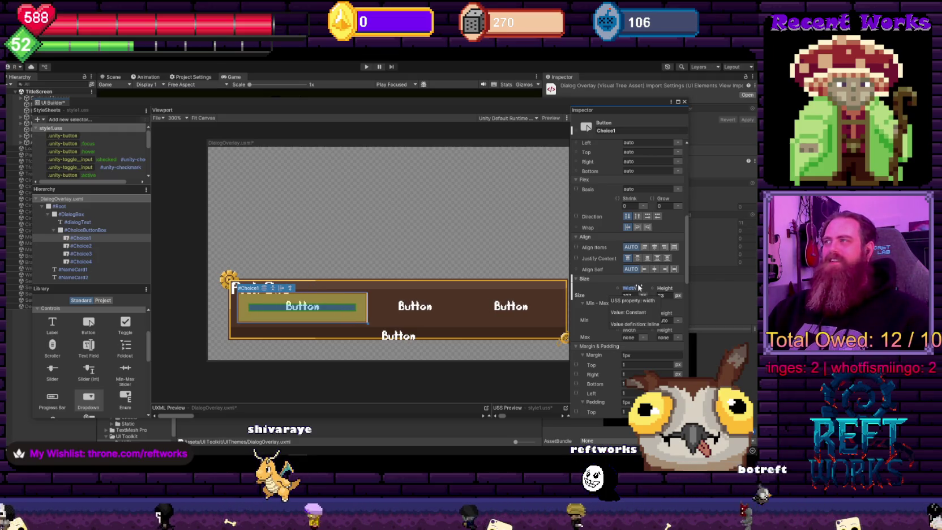
pyautogui.click(633, 295)
pyautogui.write('100')
pyautogui.press('Return')
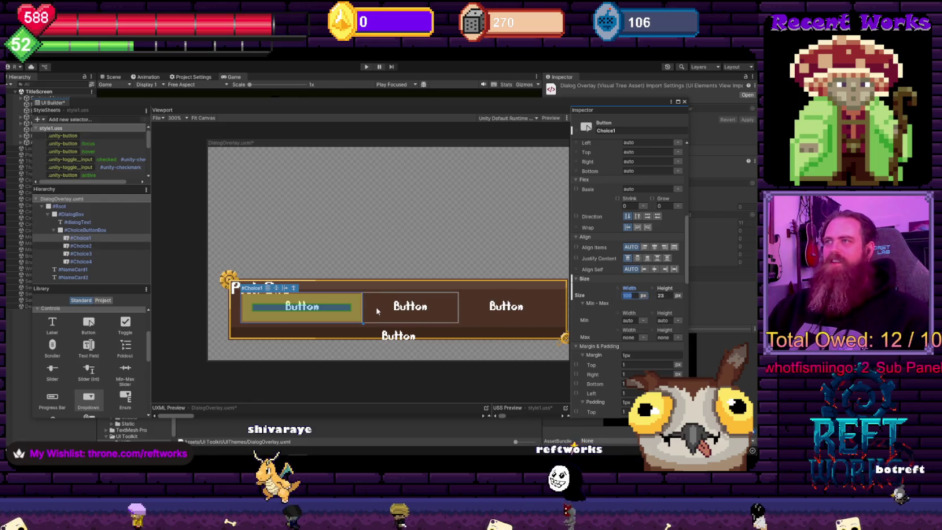
pyautogui.click(84, 247)
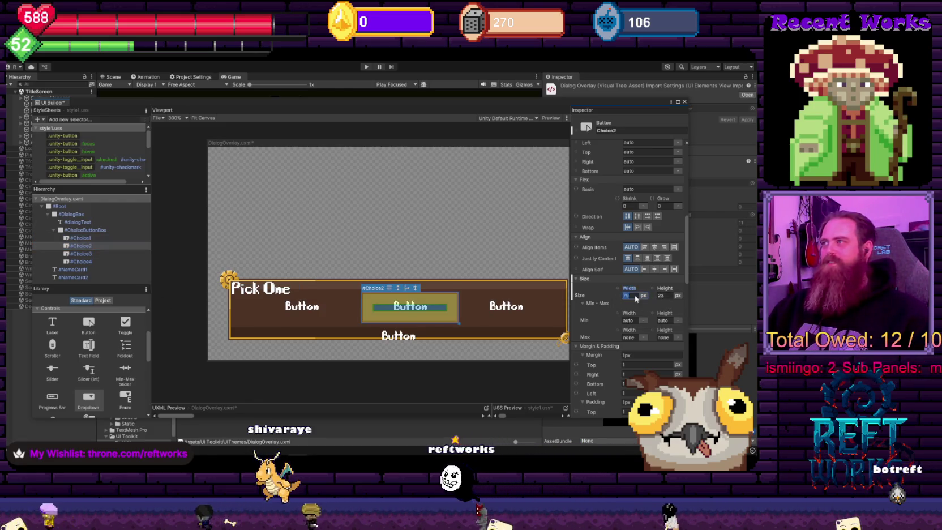
pyautogui.press('Return')
pyautogui.click(519, 307)
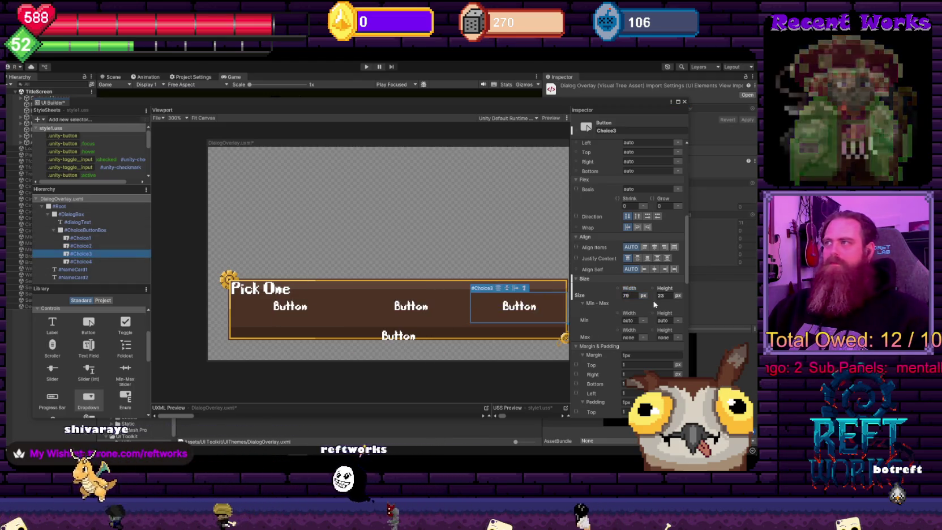
pyautogui.click(630, 296)
pyautogui.write('100')
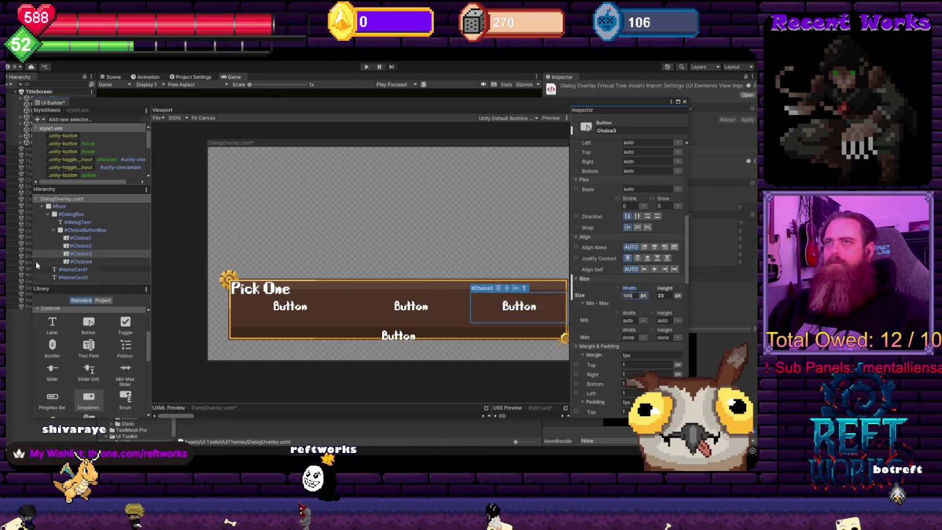
pyautogui.click(93, 262)
pyautogui.click(638, 295)
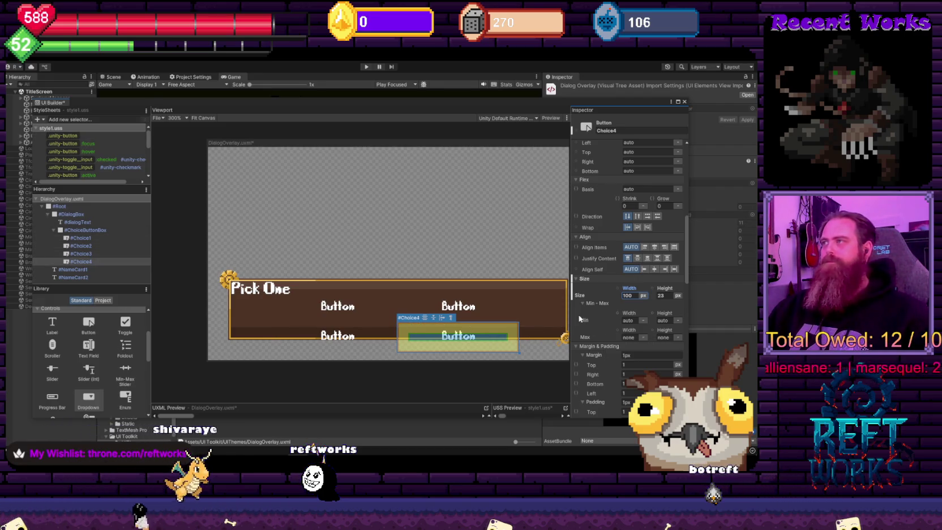
# Undo Choice4's accidental right border width and right margin changes
pyautogui.scroll(-3, 638, 356)
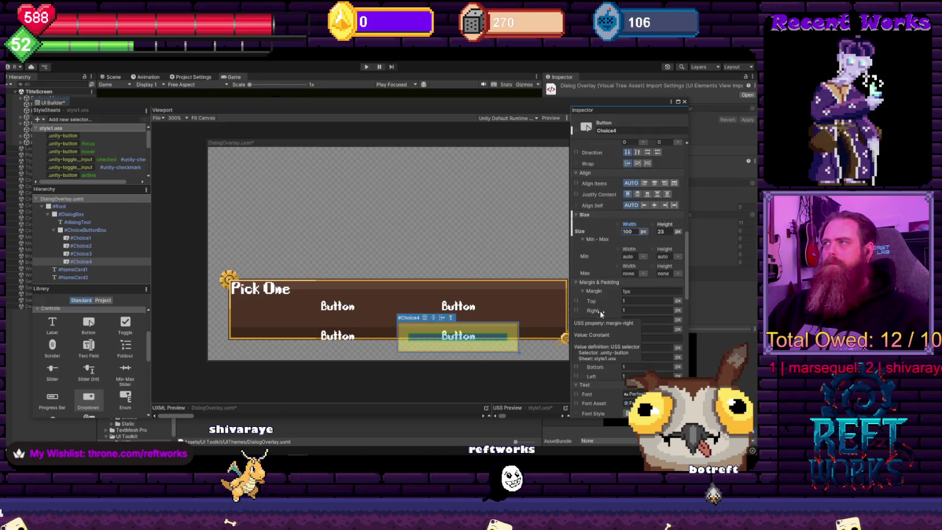
pyautogui.scroll(-12, 601, 313)
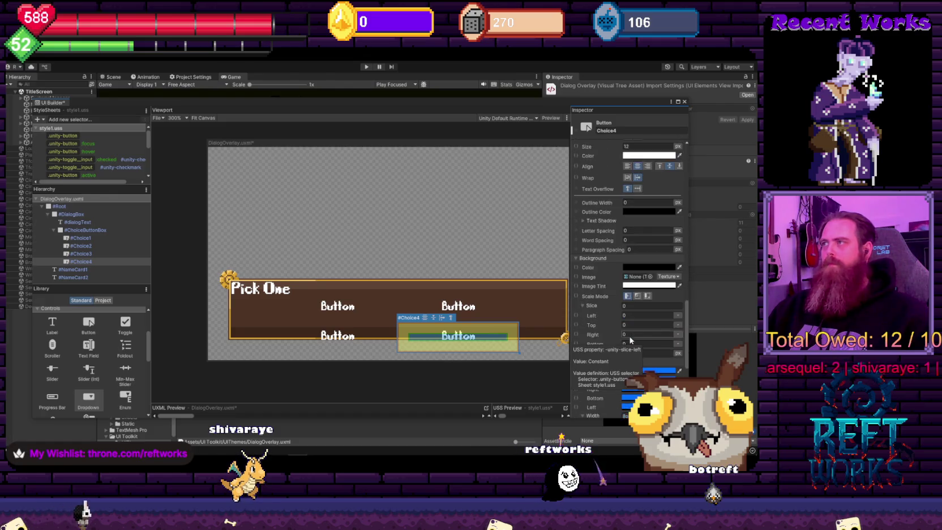
pyautogui.scroll(-8, 630, 339)
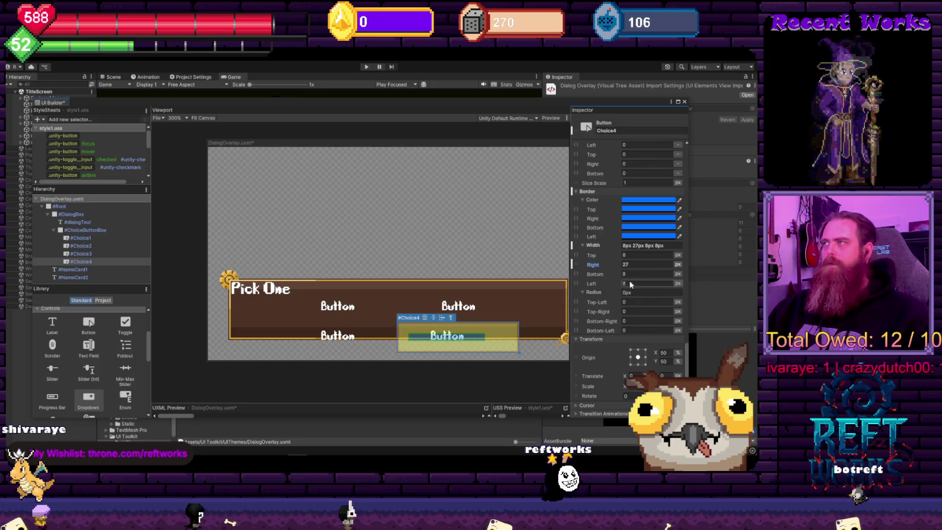
pyautogui.hotkey('ctrl', 'z')
pyautogui.scroll(10, 631, 281)
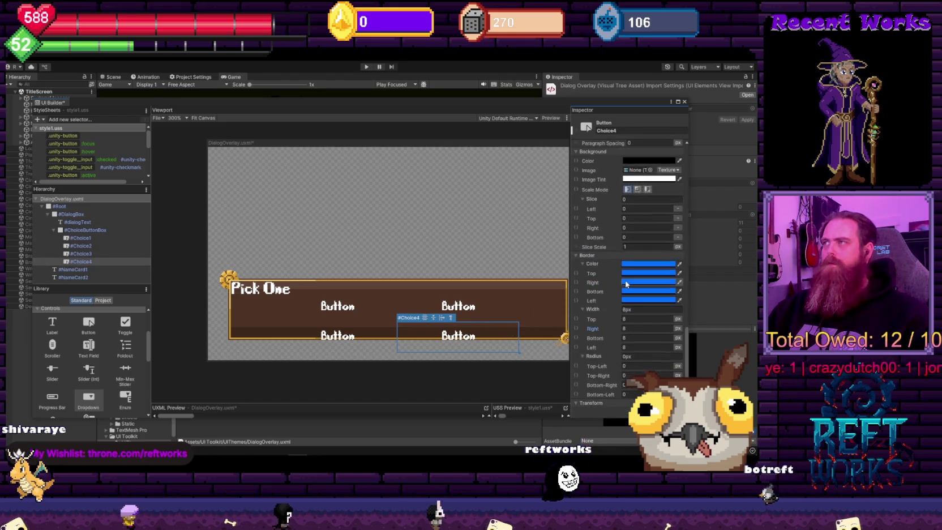
pyautogui.scroll(6, 624, 286)
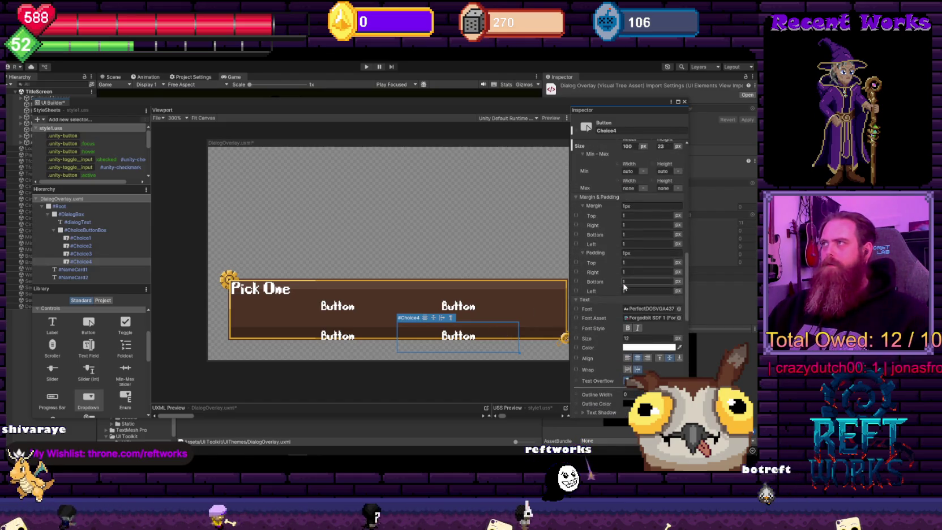
pyautogui.moveTo(593, 227); pyautogui.dragTo(603, 227)
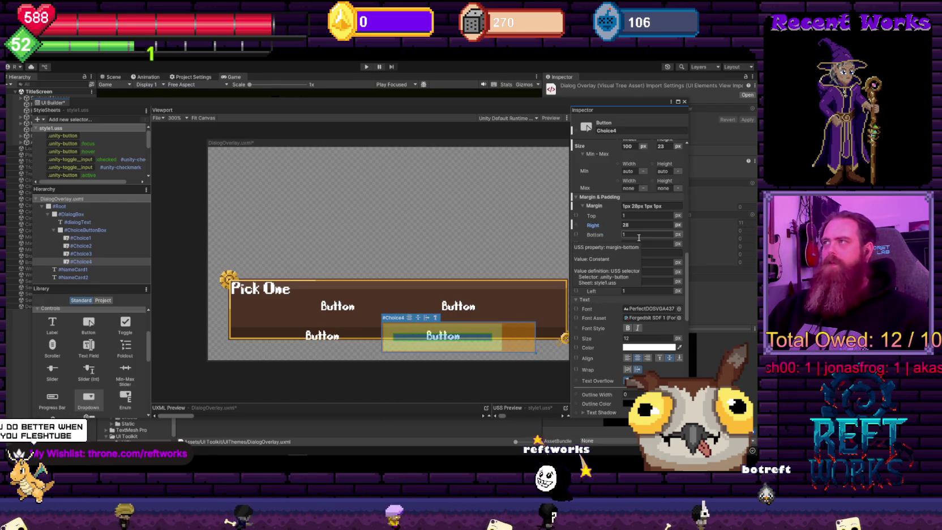
pyautogui.hotkey('ctrl', 'z')
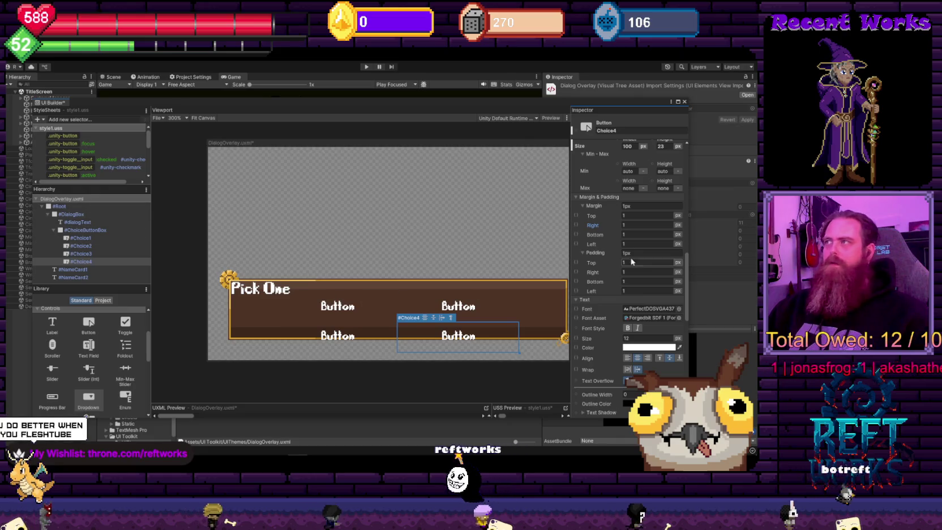
# Set Choice4's left margin to 20 px
pyautogui.click(626, 244)
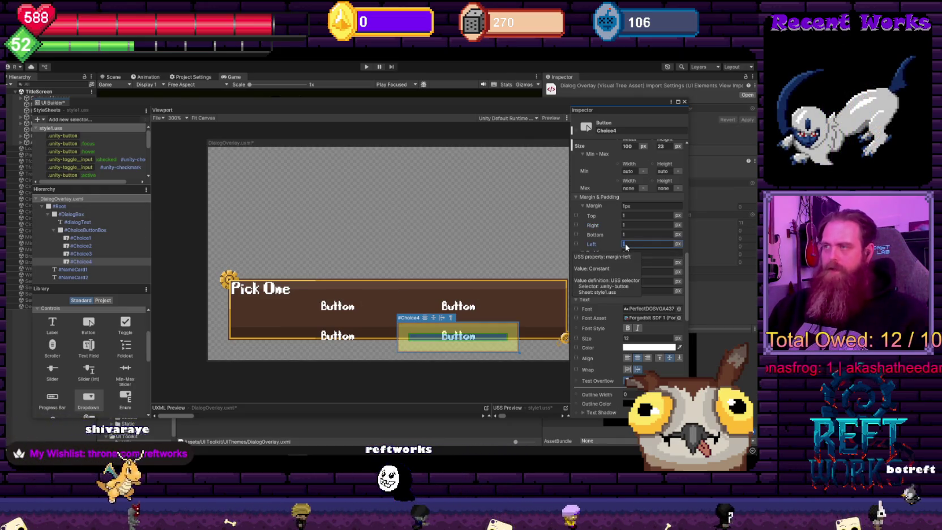
pyautogui.write('20')
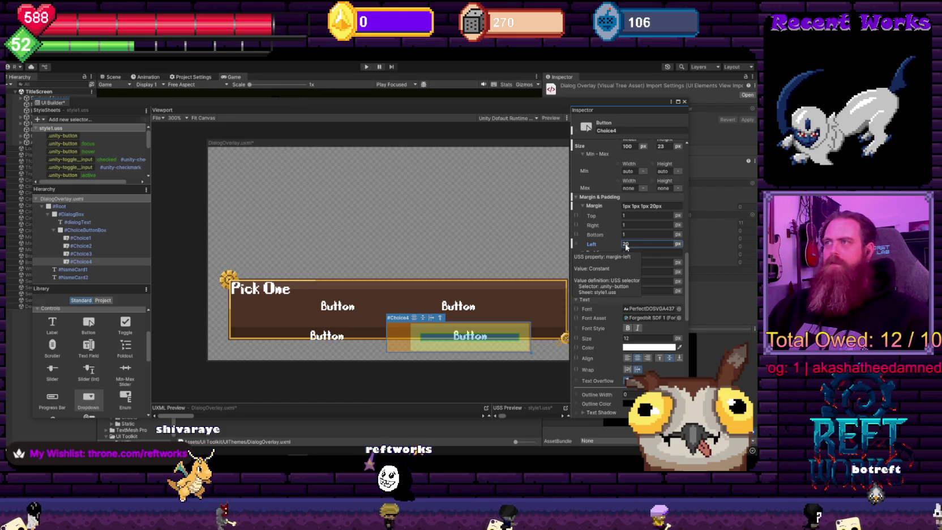
pyautogui.click(94, 254)
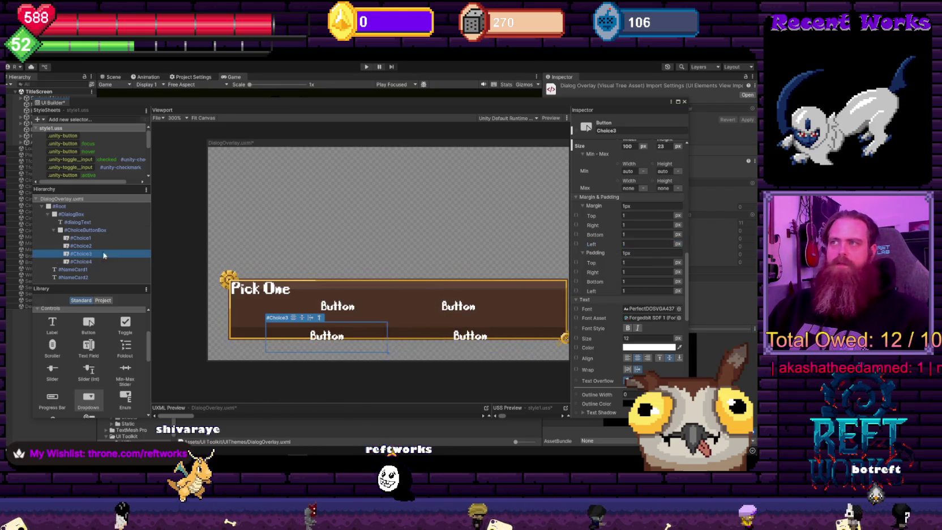
# Give Choice3 and Choice1 20 px right margins and Choice2 a 20 px left margin
pyautogui.click(637, 227)
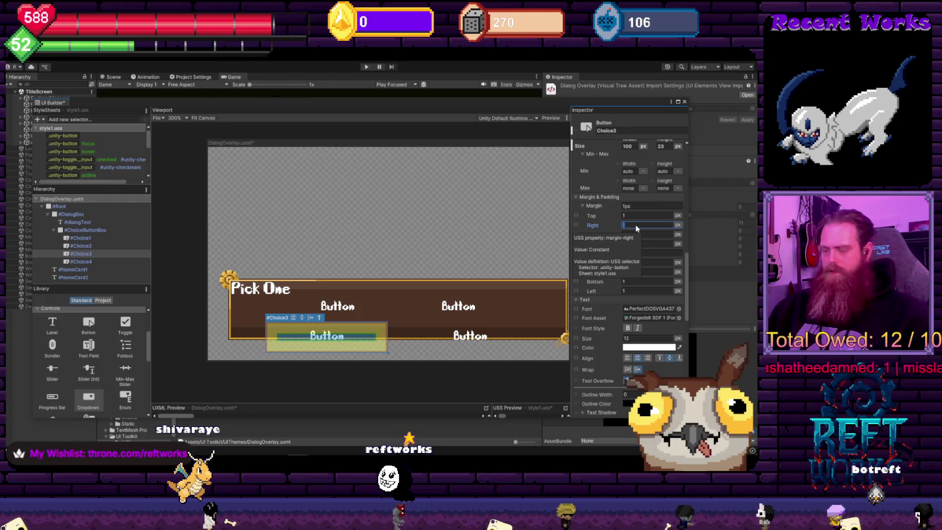
pyautogui.write('20')
pyautogui.click(101, 239)
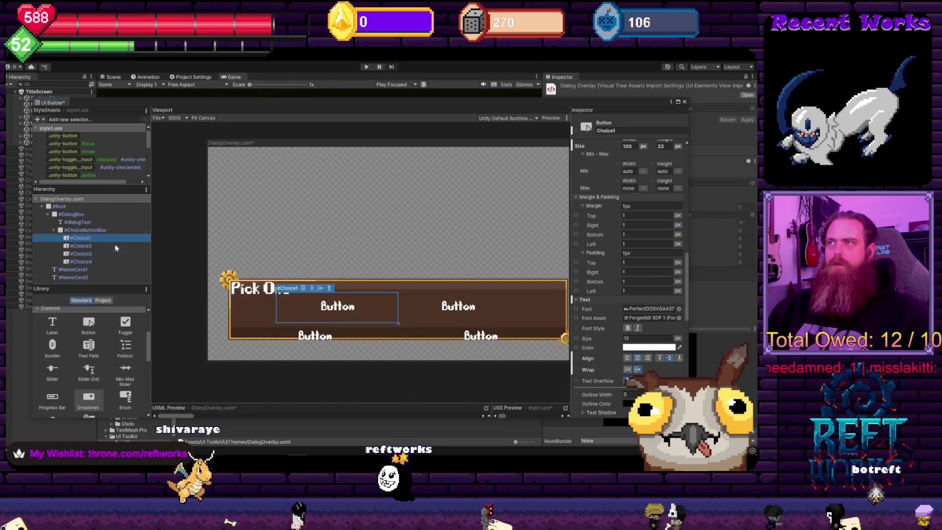
pyautogui.click(645, 224)
pyautogui.write('20')
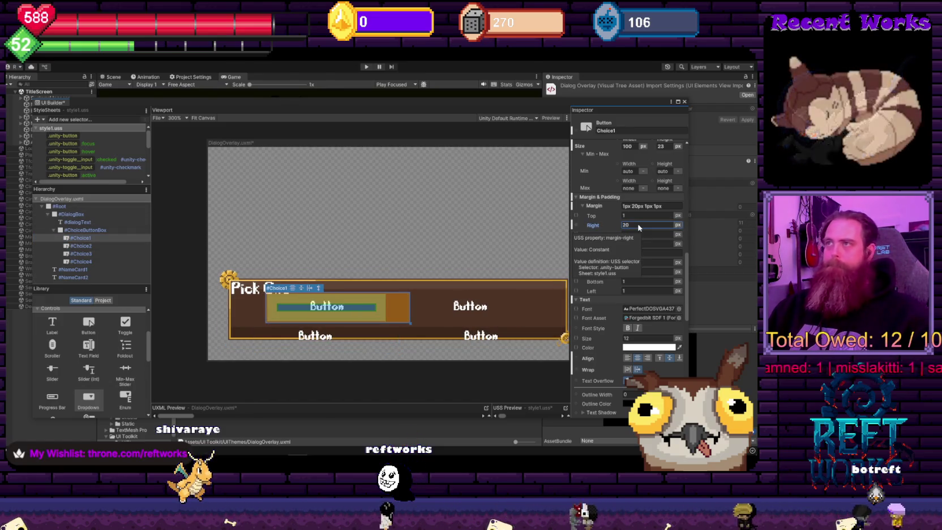
pyautogui.click(470, 307)
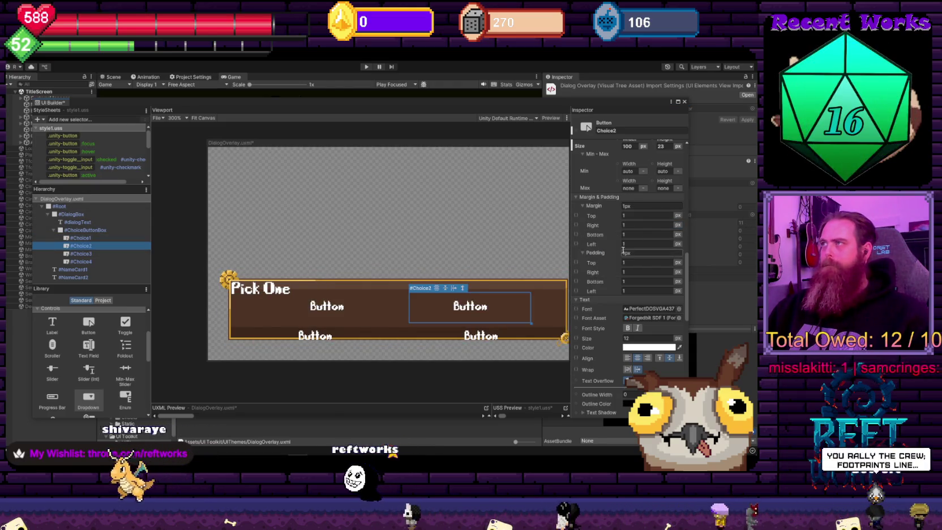
pyautogui.click(645, 243)
pyautogui.write('20')
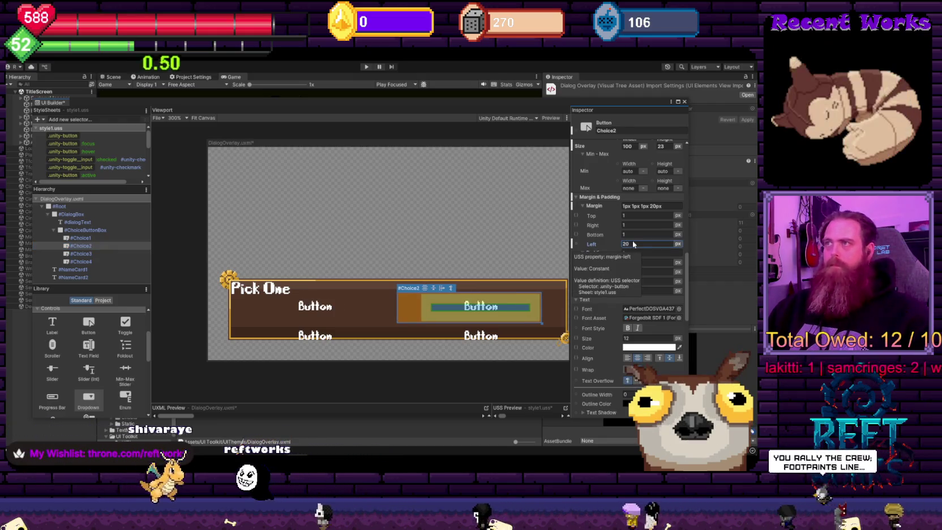
# Set Choice1's height to 13 and Choice2's height to 18 px
pyautogui.click(122, 237)
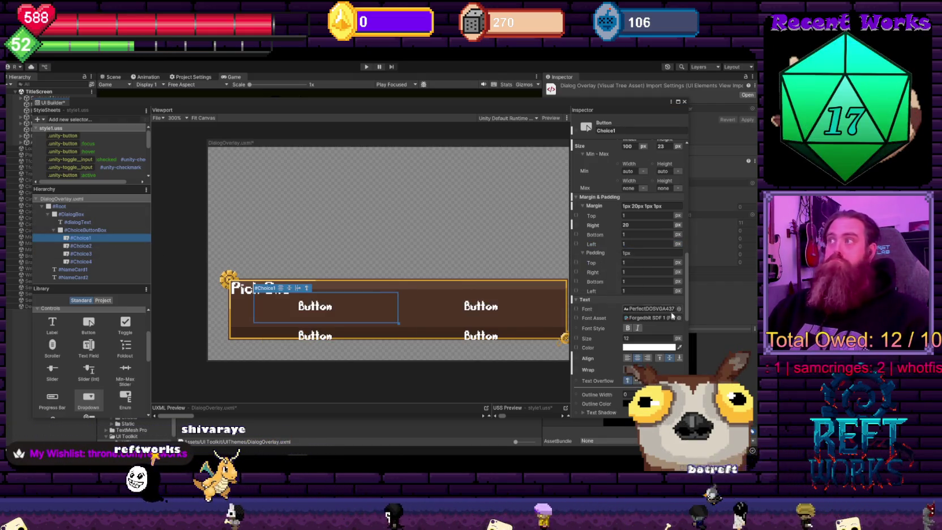
pyautogui.scroll(3, 641, 266)
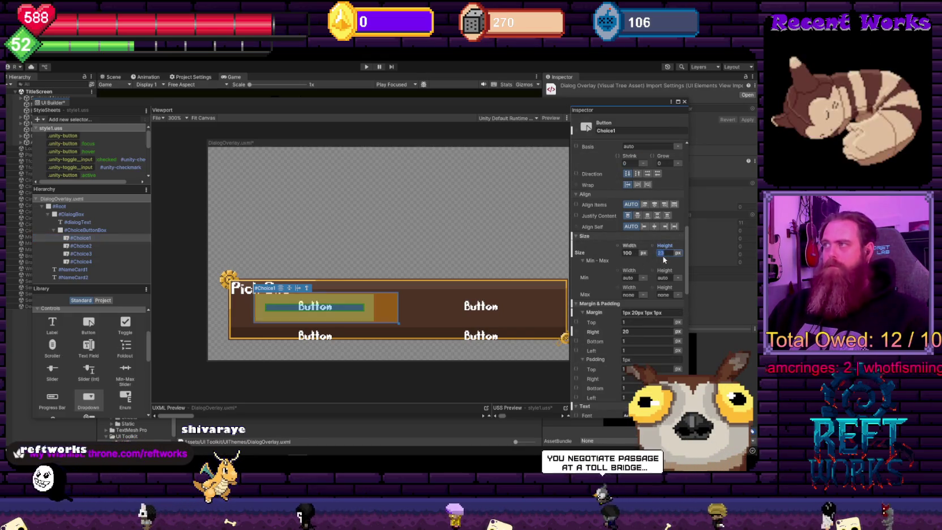
pyautogui.write('13')
pyautogui.press('Return')
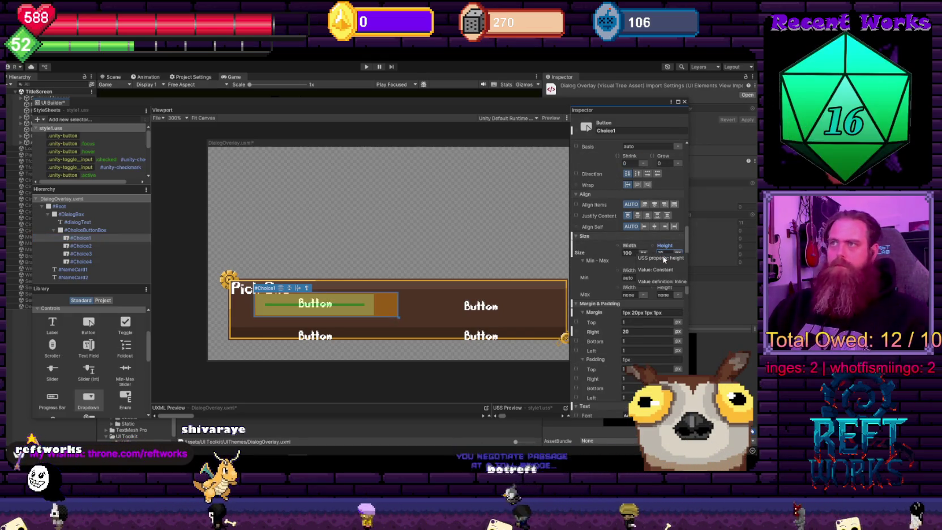
pyautogui.click(468, 306)
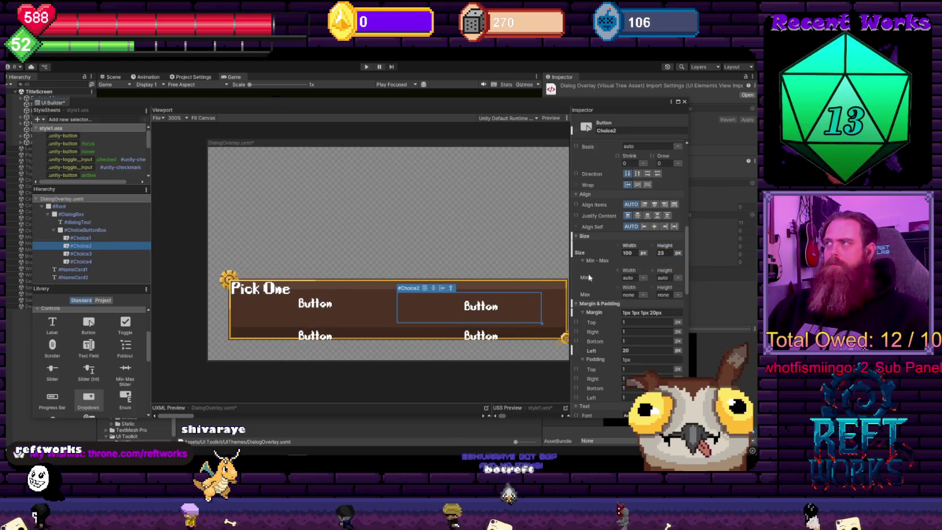
pyautogui.doubleClick(661, 253)
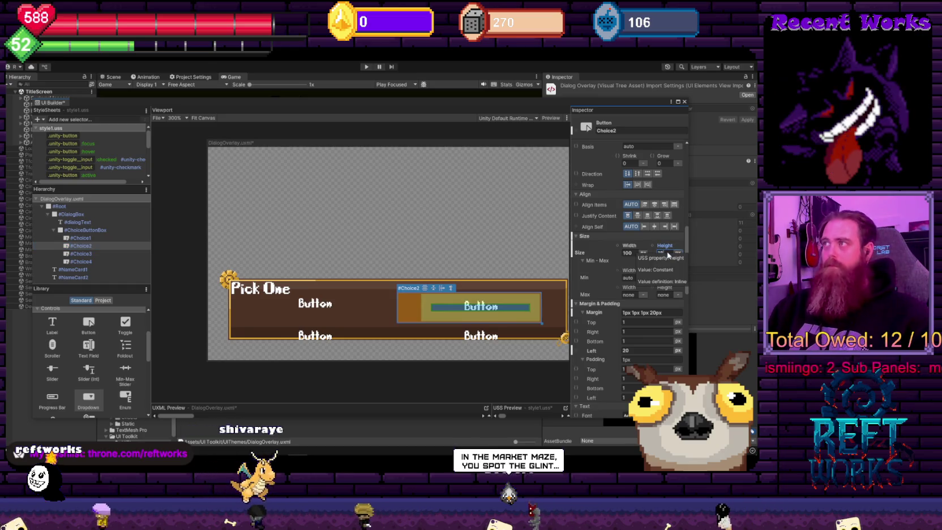
pyautogui.write('18')
# Set the Choice3 and Choice4 heights to 18 px
pyautogui.click(357, 324)
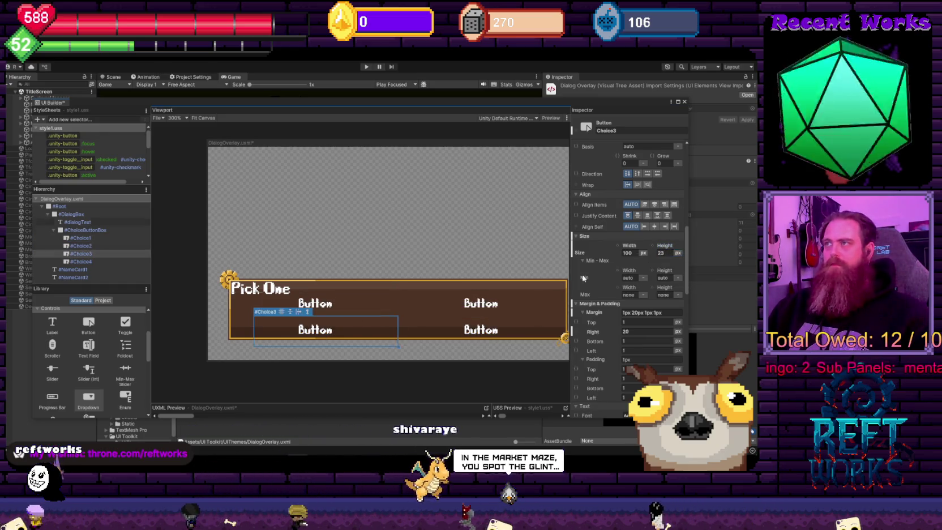
pyautogui.doubleClick(667, 254)
pyautogui.write('18')
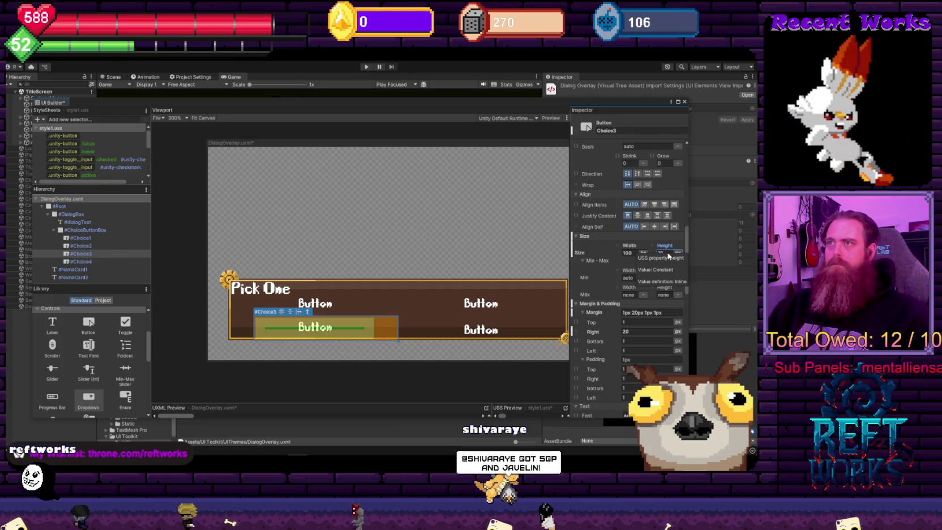
pyautogui.click(532, 333)
pyautogui.doubleClick(661, 255)
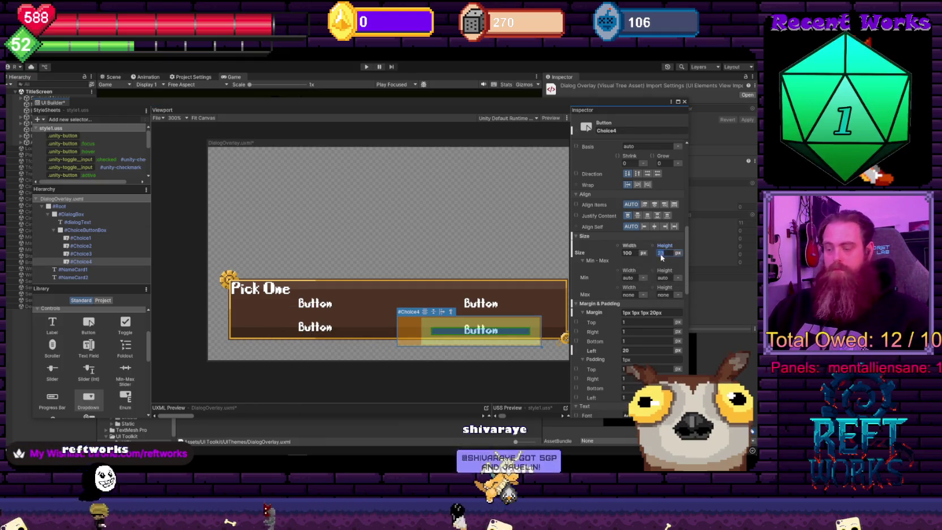
pyautogui.write('18')
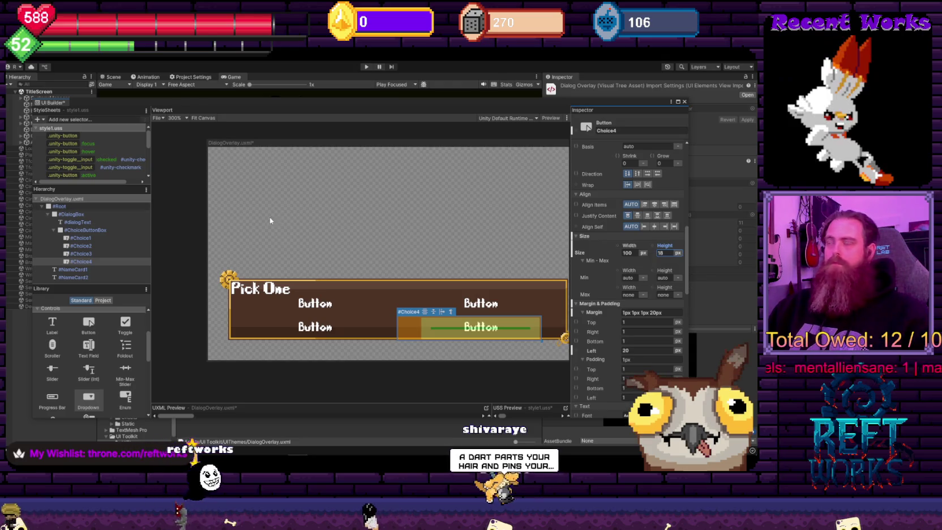
pyautogui.click(91, 230)
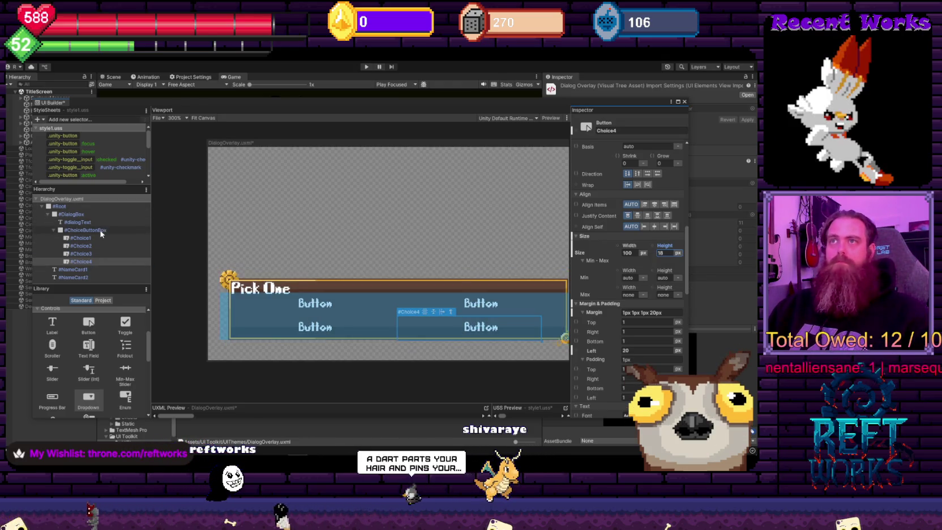
pyautogui.scroll(-10, 638, 331)
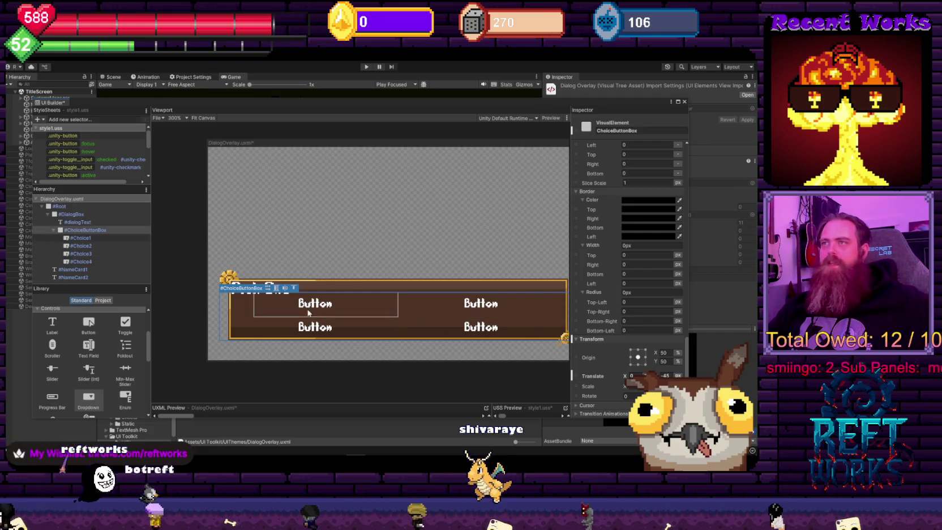
pyautogui.click(343, 243)
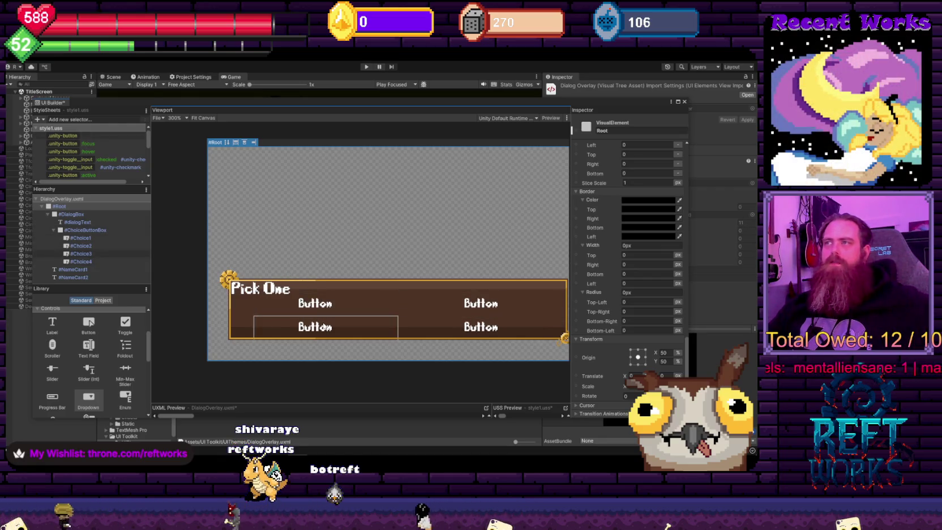
pyautogui.click(317, 304)
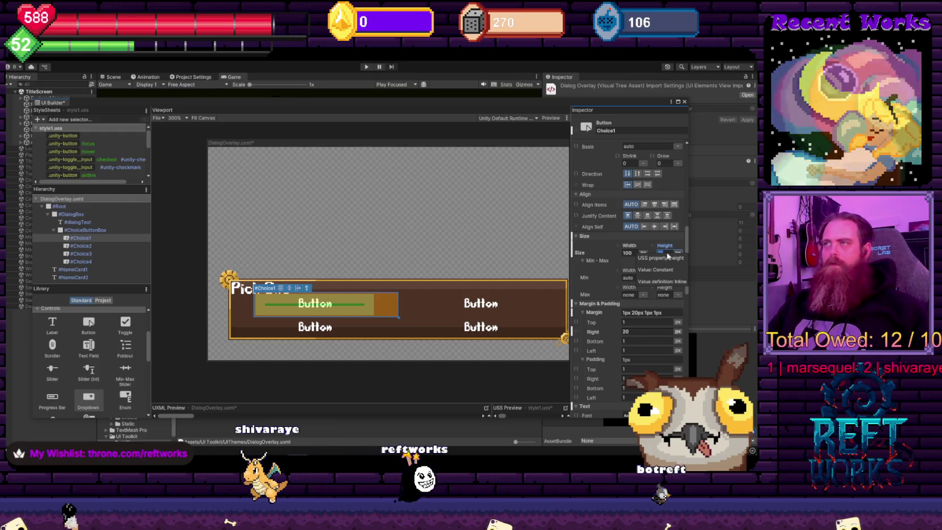
pyautogui.write('0')
# Inspect the margins of Choice2, Choice3 and Choice4, entering 0 for Choice4
pyautogui.click(481, 304)
pyautogui.click(659, 312)
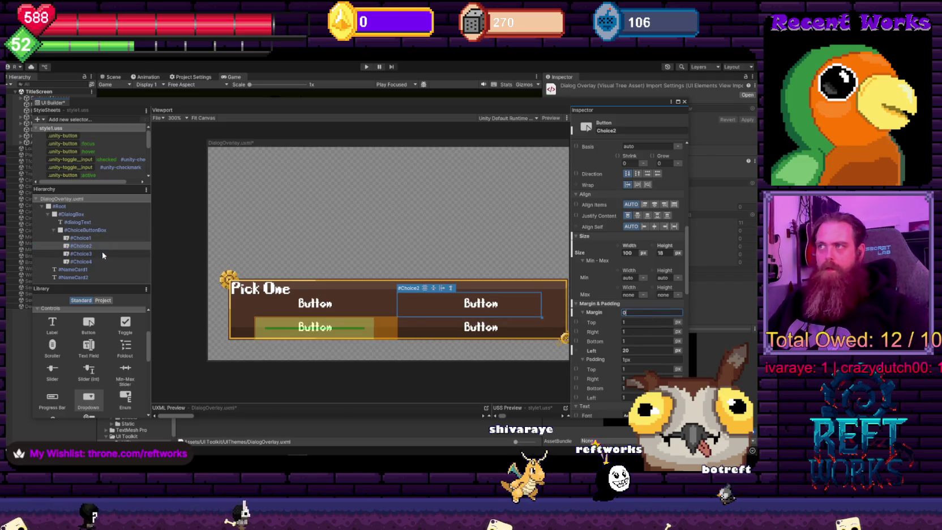
pyautogui.click(102, 254)
pyautogui.click(640, 313)
pyautogui.click(469, 327)
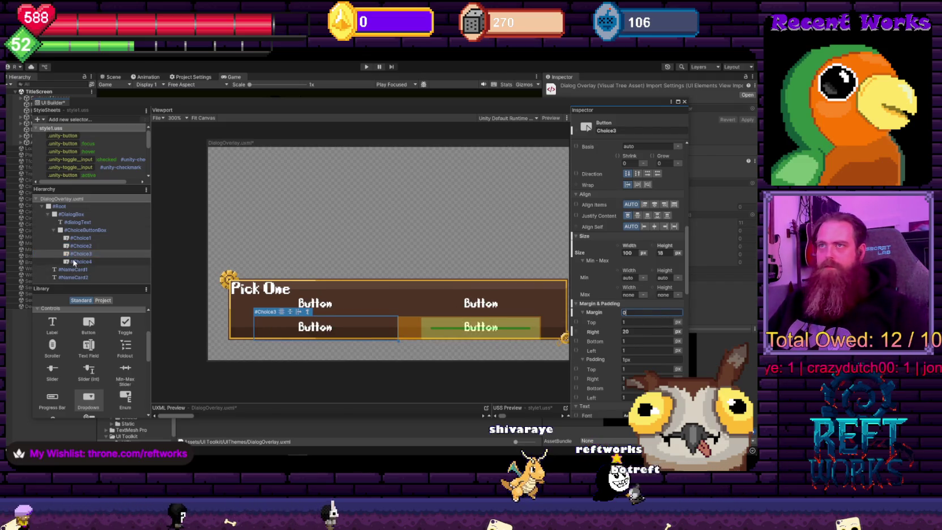
pyautogui.click(645, 312)
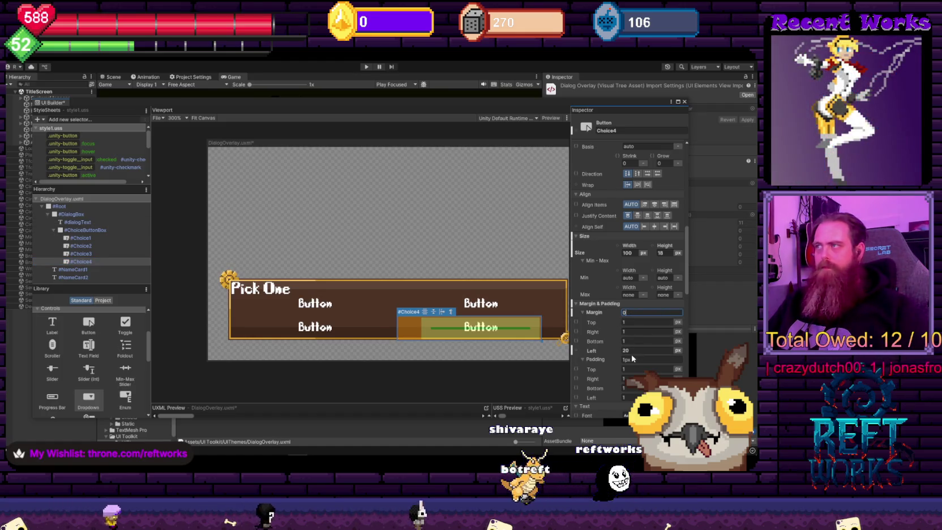
pyautogui.click(112, 254)
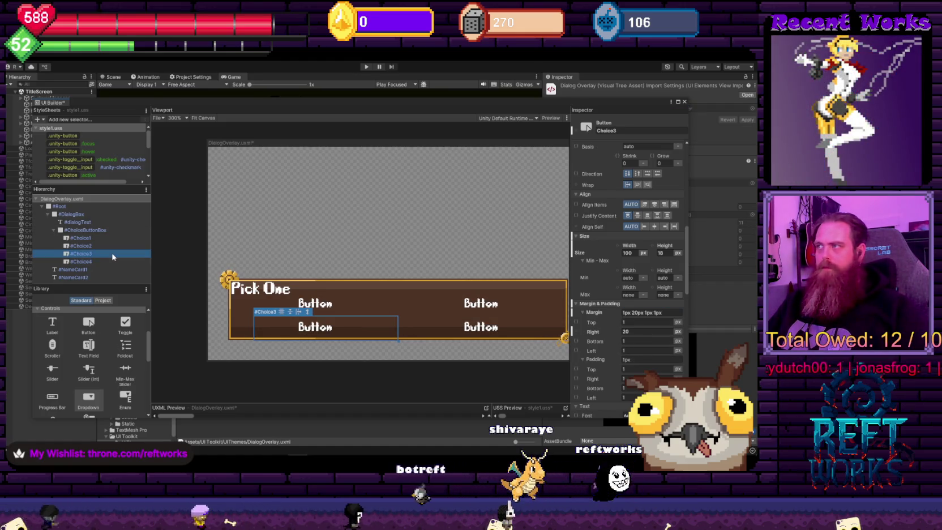
pyautogui.click(94, 263)
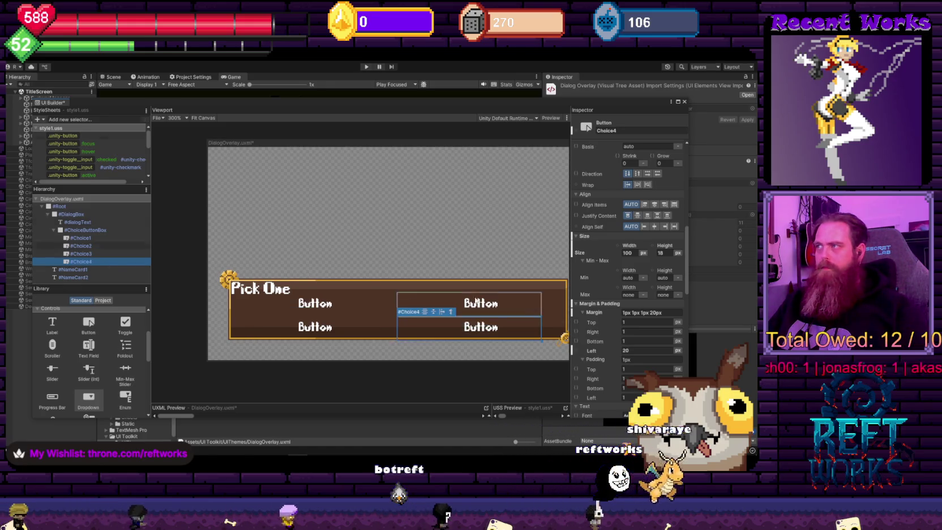
pyautogui.write('0')
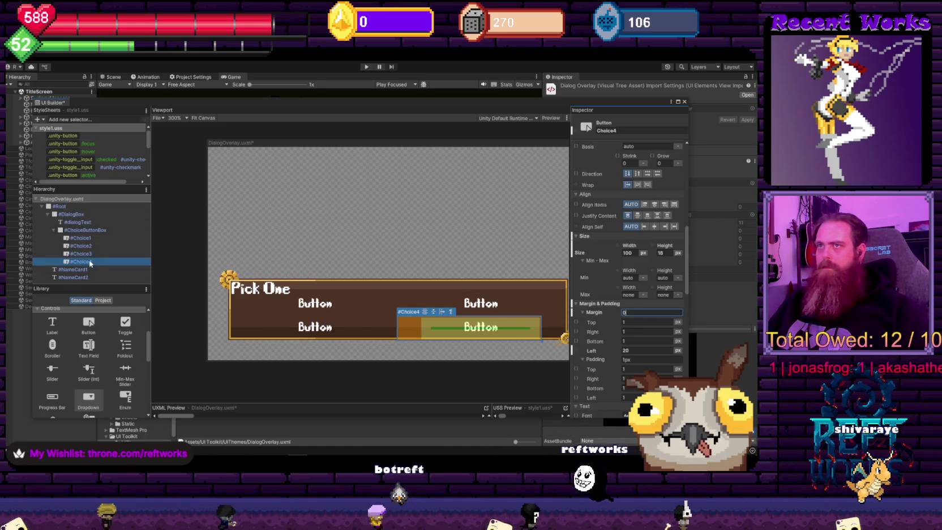
# Set Choice3's combined margin to 0, replacing its 20 px right margin
pyautogui.click(88, 255)
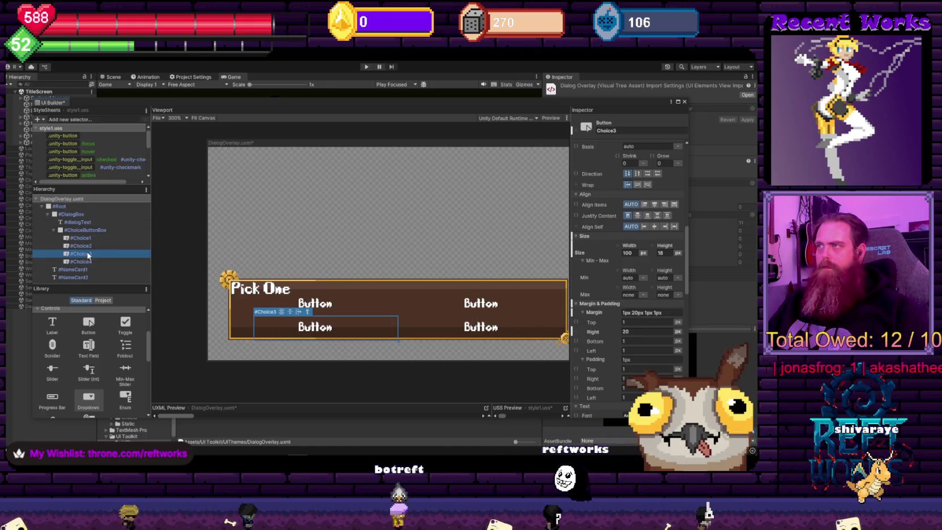
pyautogui.click(640, 334)
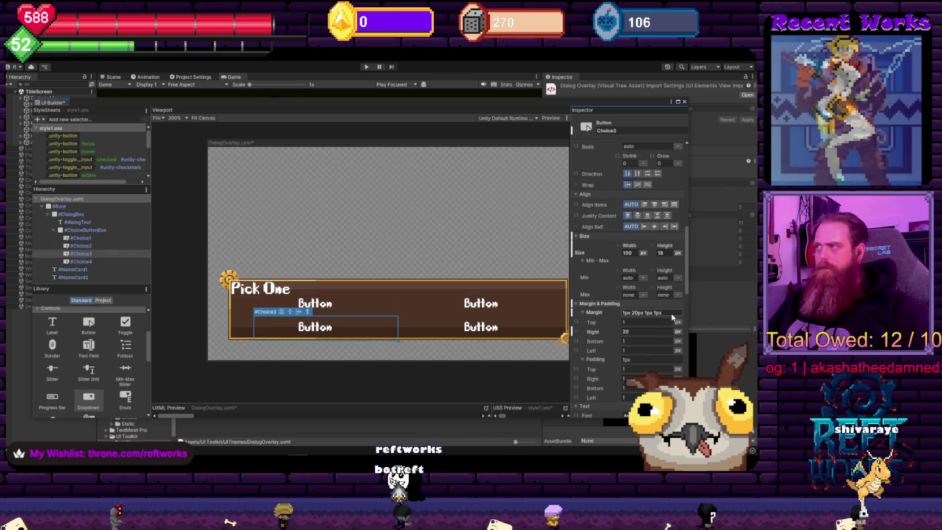
pyautogui.click(651, 313)
pyautogui.write('0')
pyautogui.press('Return')
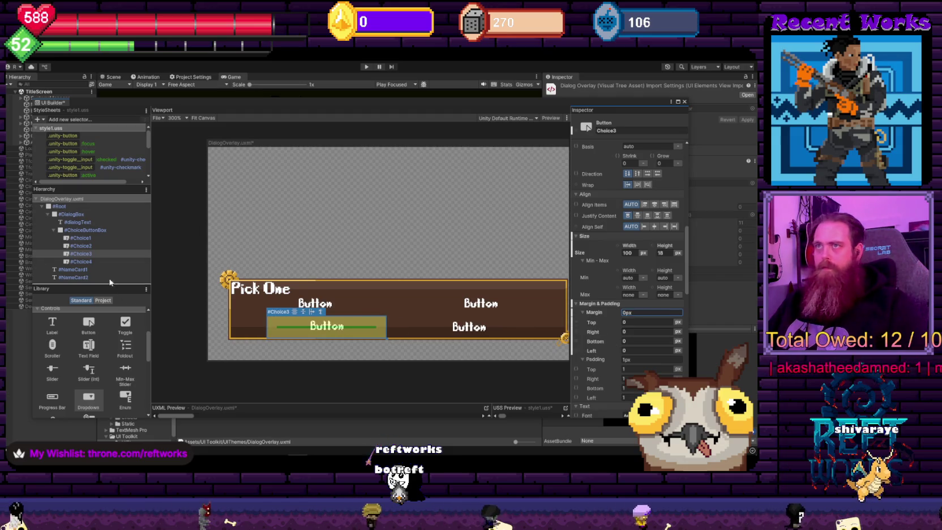
# Apply a zero margin to Choice4
pyautogui.click(81, 245)
pyautogui.click(377, 310)
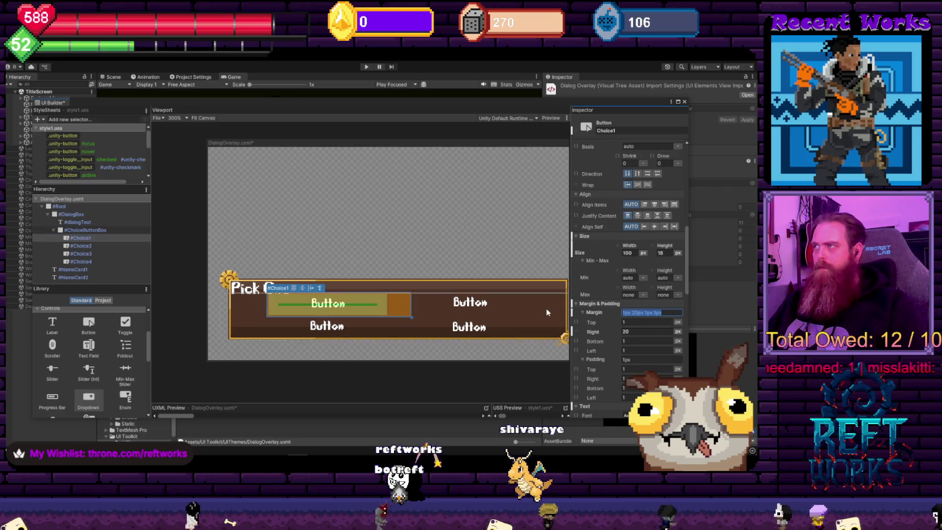
pyautogui.click(400, 323)
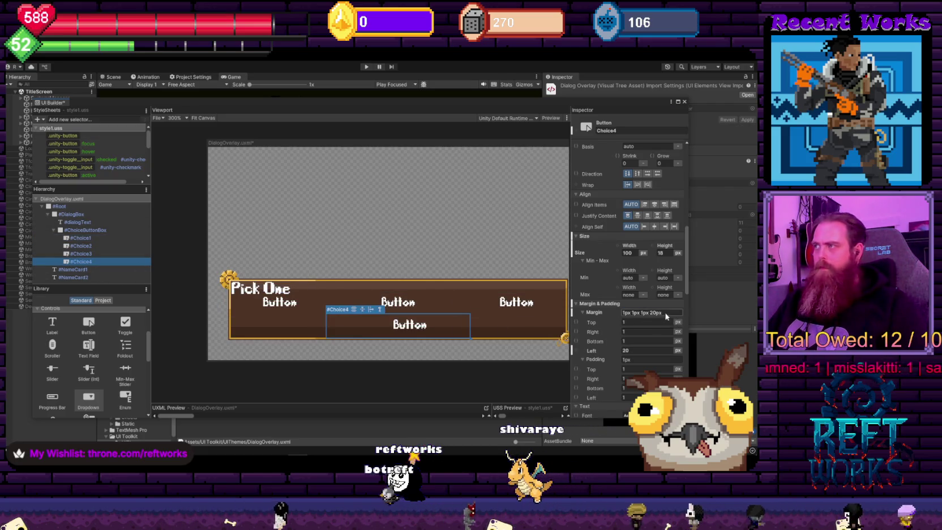
pyautogui.write('0')
pyautogui.press('Return')
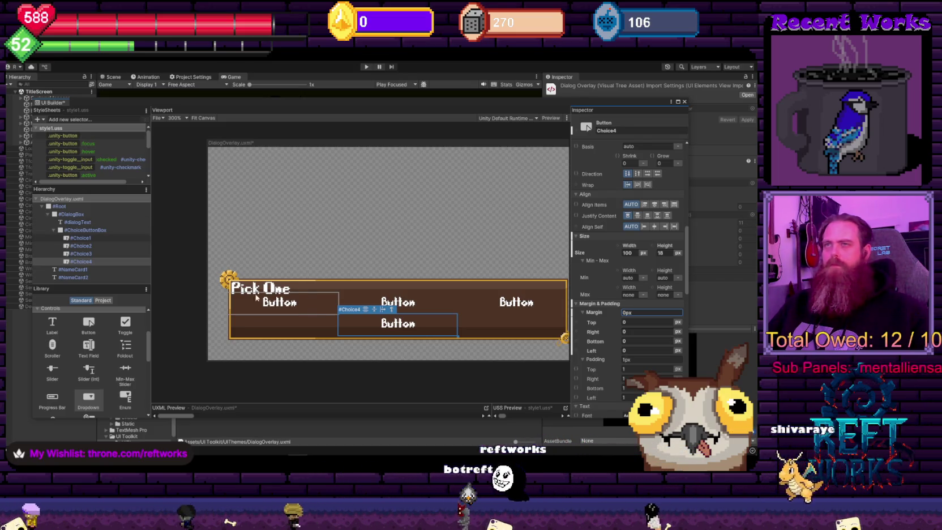
pyautogui.click(124, 231)
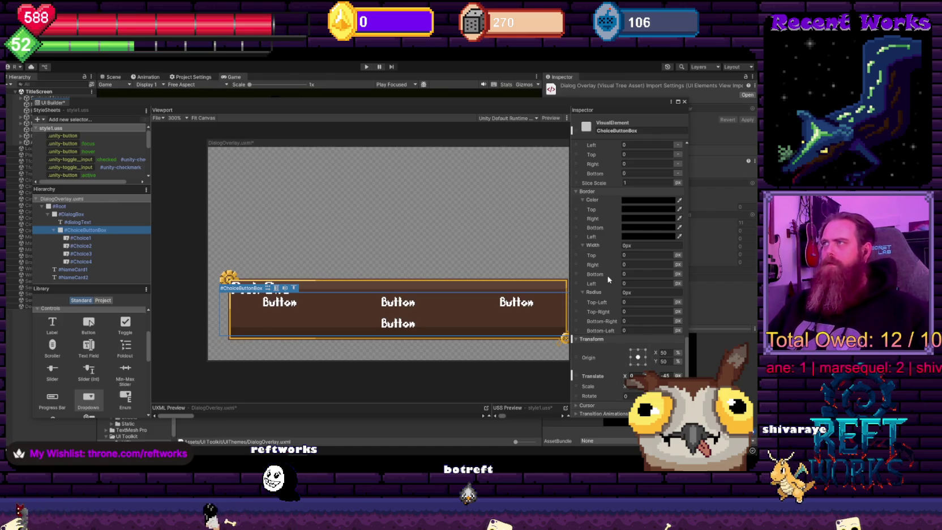
# Set the ChoiceButtonBox's left and right border widths to 8 px
pyautogui.scroll(4, 610, 272)
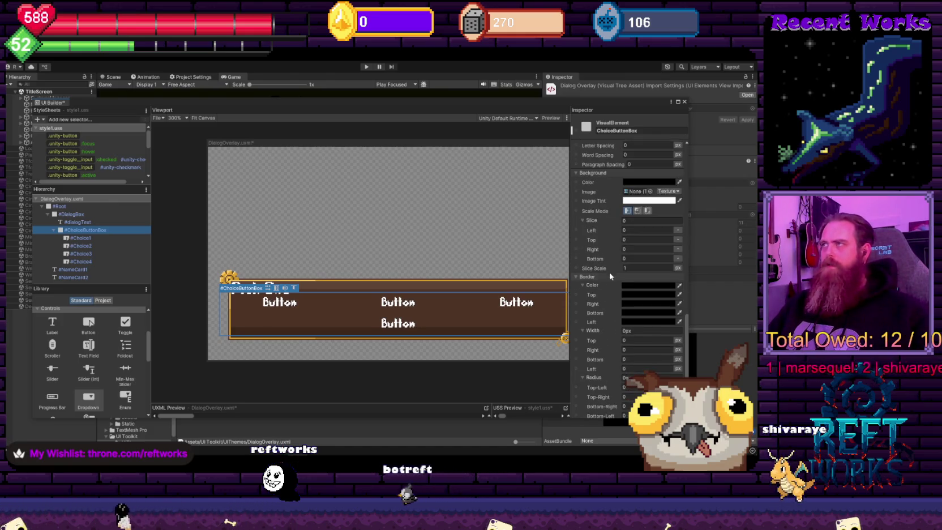
pyautogui.scroll(-3, 614, 318)
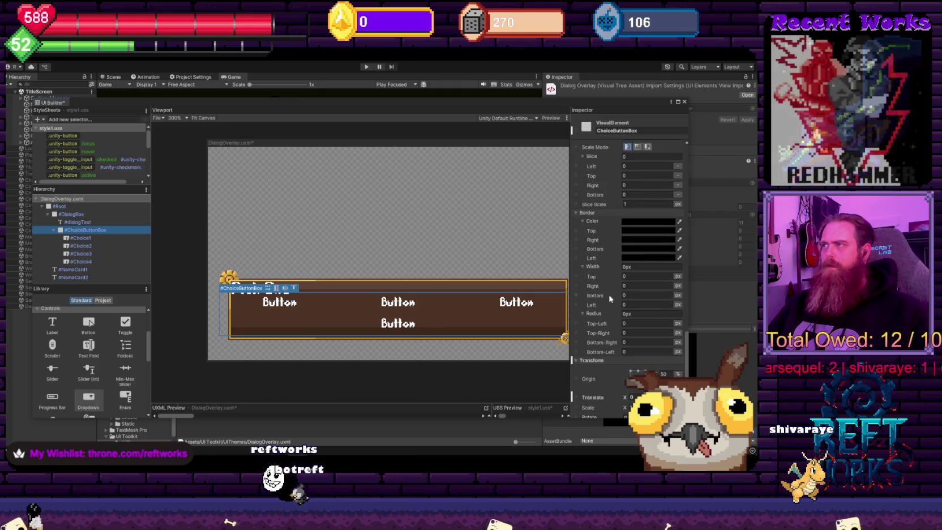
pyautogui.moveTo(605, 283); pyautogui.dragTo(602, 288)
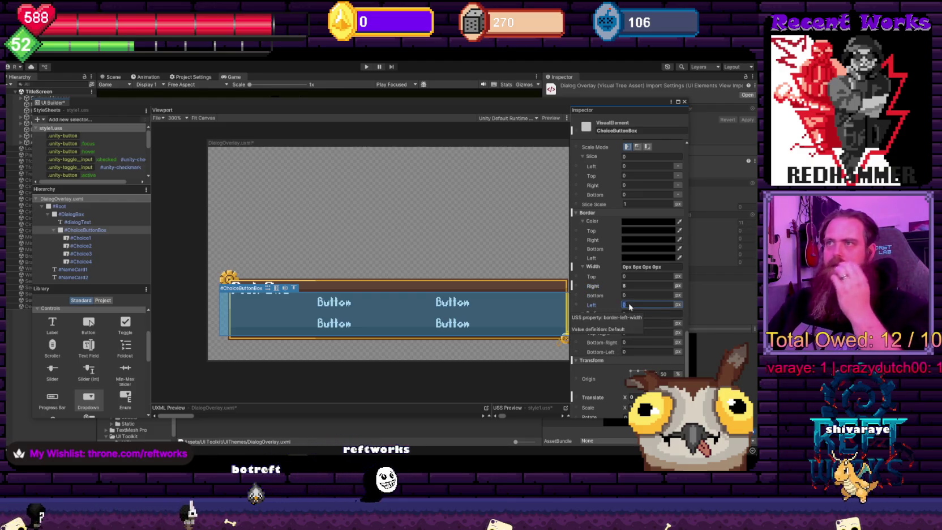
pyautogui.write('8')
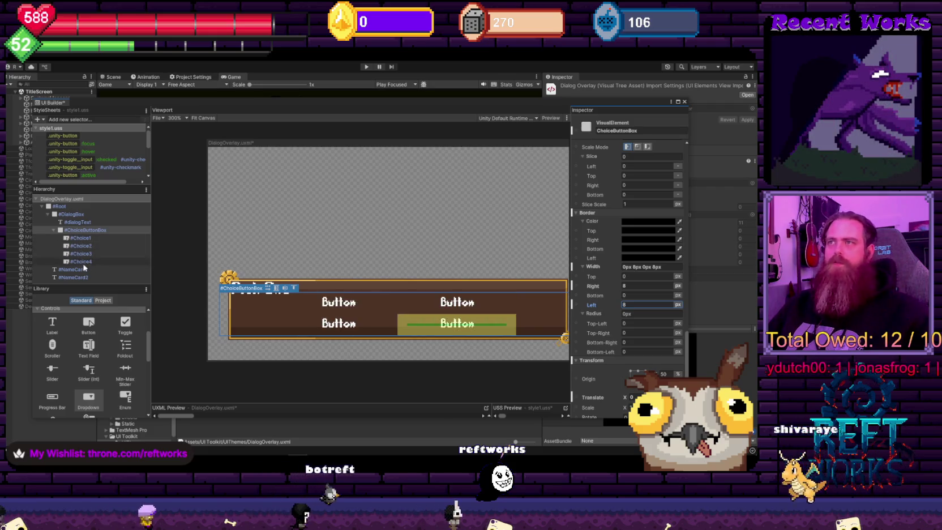
pyautogui.click(84, 238)
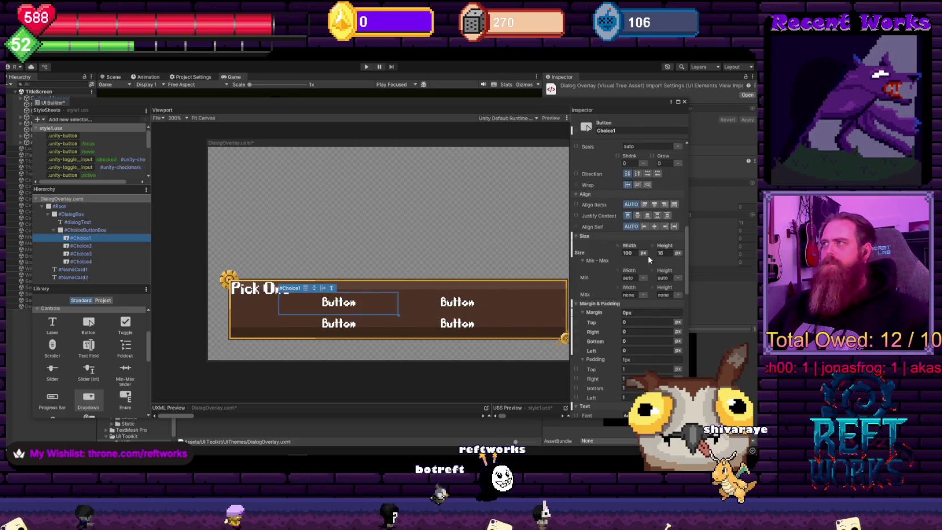
# Give Choice1 a fixed pixel width of 148
pyautogui.click(644, 256)
pyautogui.click(652, 281)
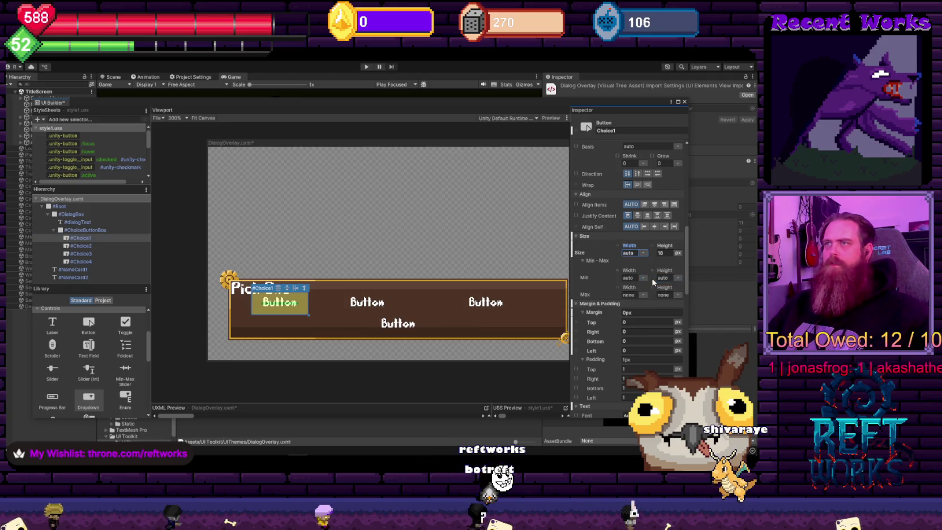
pyautogui.click(652, 262)
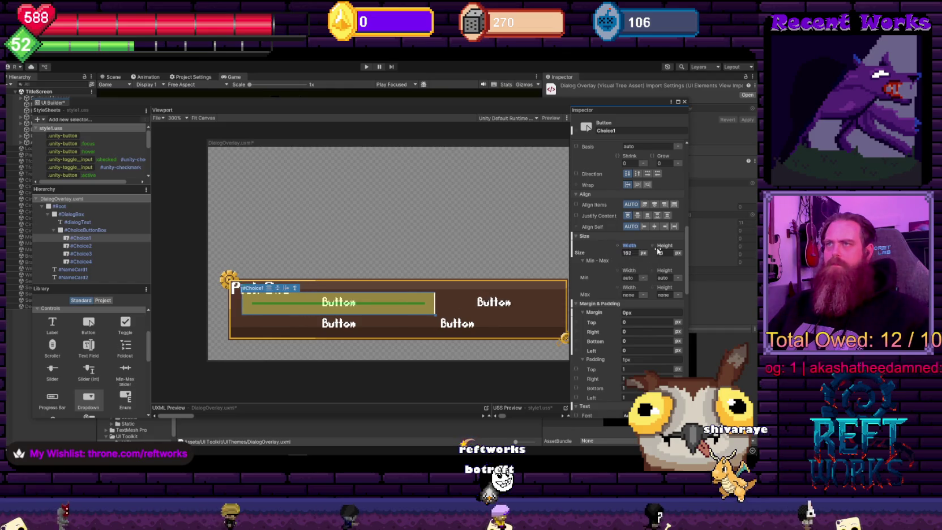
pyautogui.moveTo(648, 251)
pyautogui.mouseDown()
pyautogui.moveTo(665, 250)
pyautogui.moveTo(629, 256)
pyautogui.mouseUp()
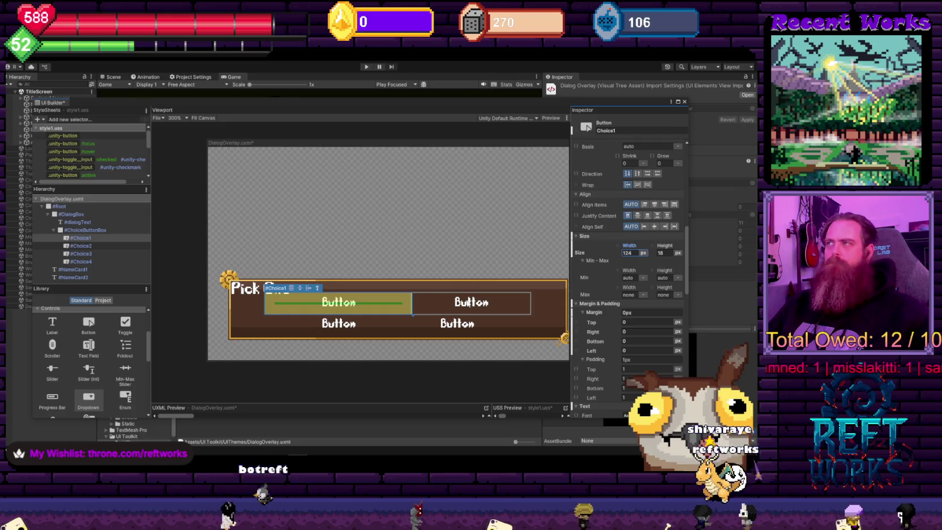
pyautogui.click(471, 301)
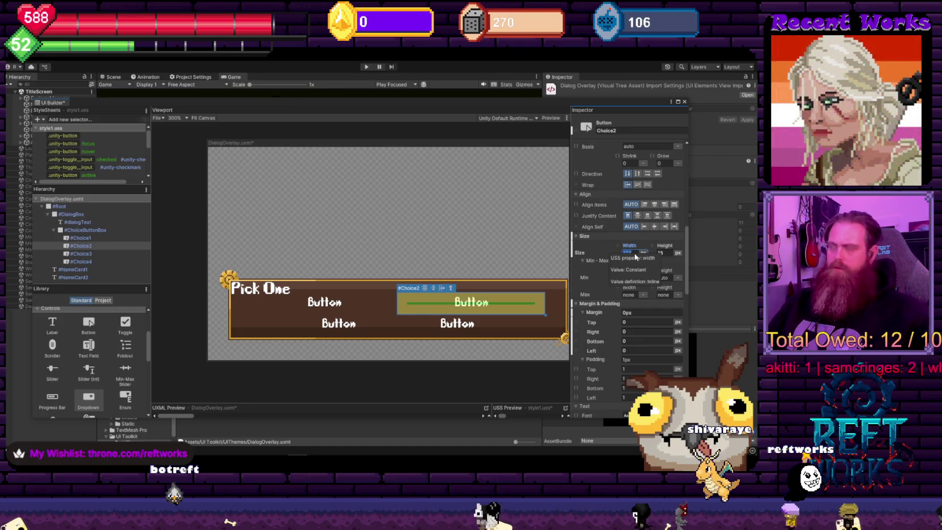
pyautogui.hotkey('ctrl', 'z')
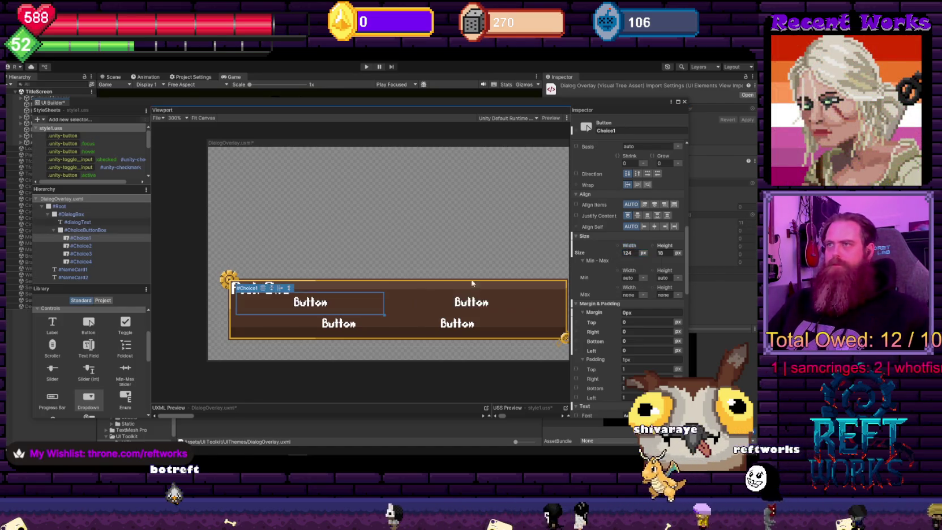
pyautogui.click(630, 253)
pyautogui.write('148')
pyautogui.press('Return')
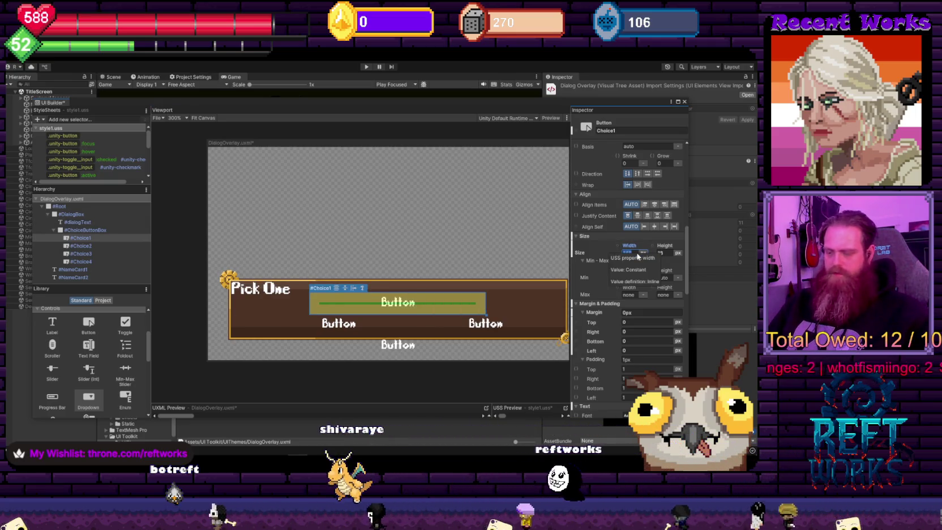
# Set the Choice2, Choice3 and Choice4 widths to 140 px
pyautogui.click(388, 334)
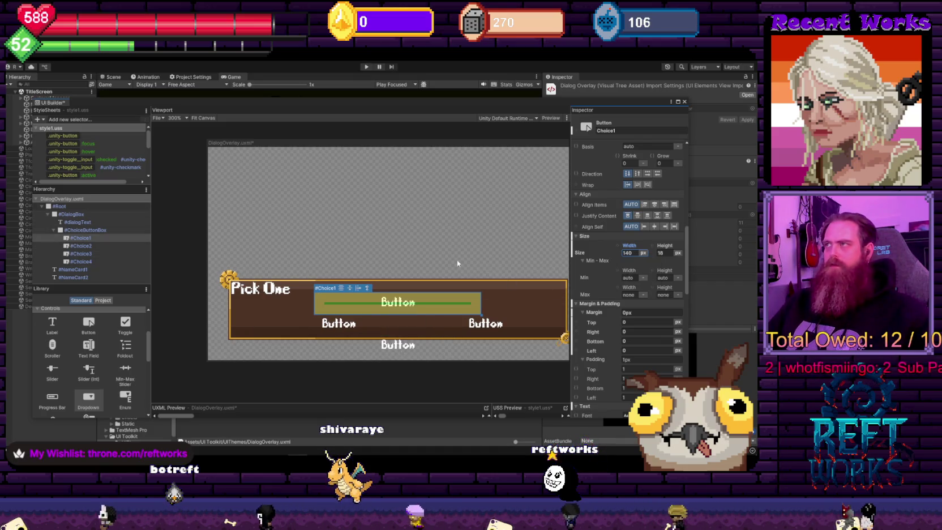
pyautogui.click(629, 253)
pyautogui.press('Return')
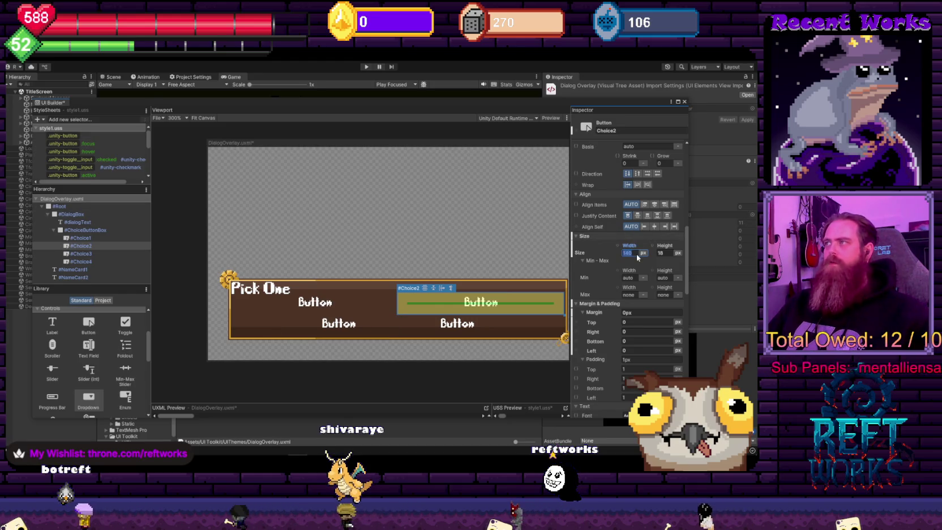
pyautogui.click(350, 334)
pyautogui.click(625, 253)
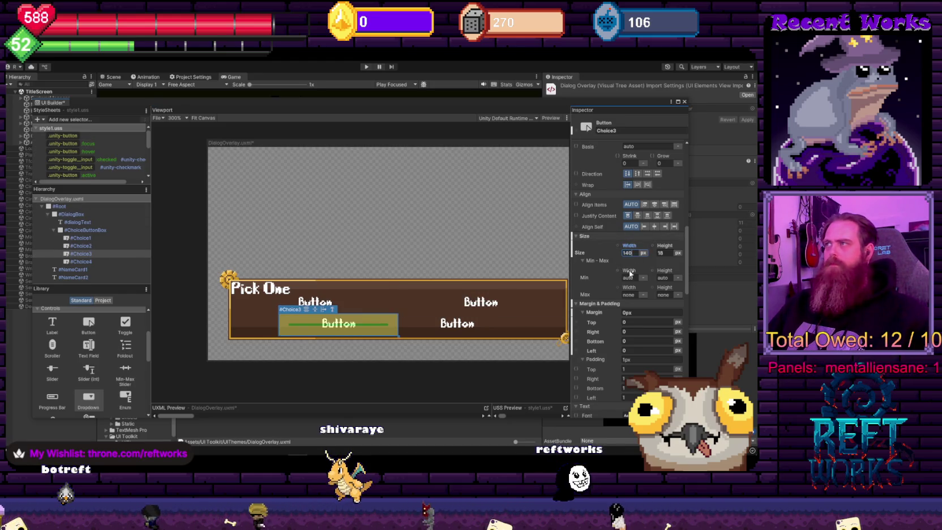
pyautogui.click(481, 329)
pyautogui.click(625, 253)
pyautogui.write('140')
pyautogui.press('Return')
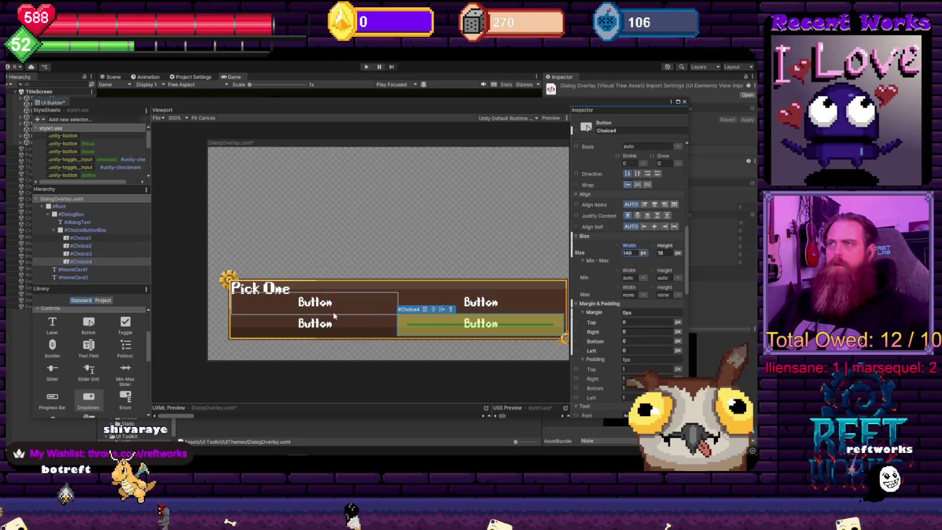
# Review the heights of Choice1 and Choice2, then select Choice3 and Choice4
pyautogui.click(317, 302)
pyautogui.click(661, 253)
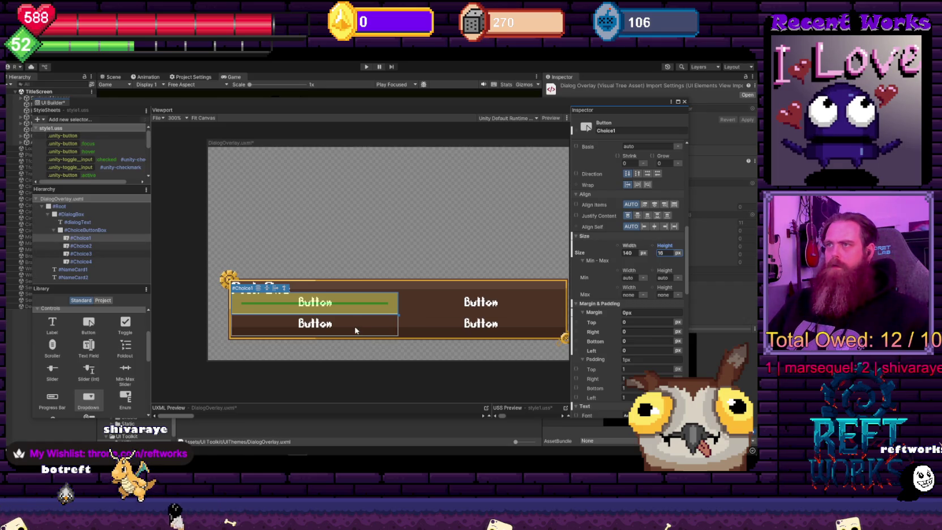
pyautogui.click(457, 305)
pyautogui.click(665, 254)
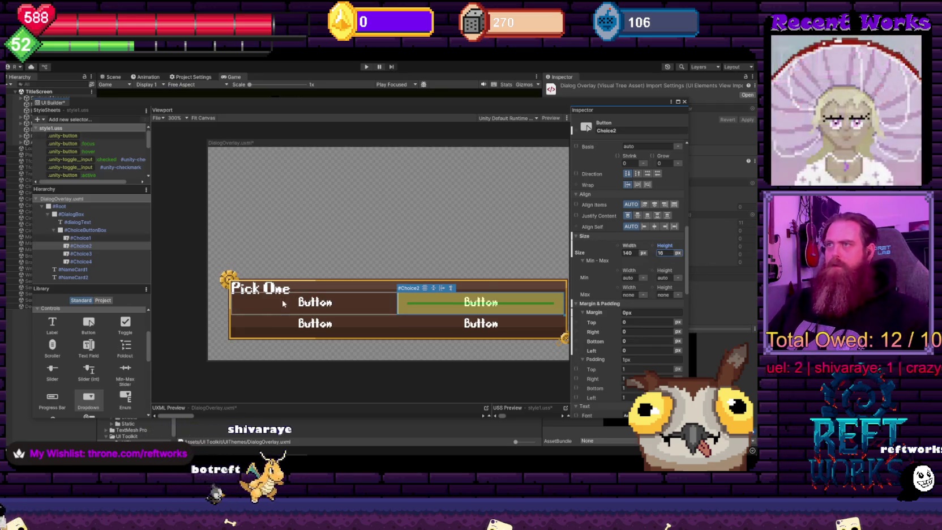
pyautogui.click(300, 313)
pyautogui.click(300, 323)
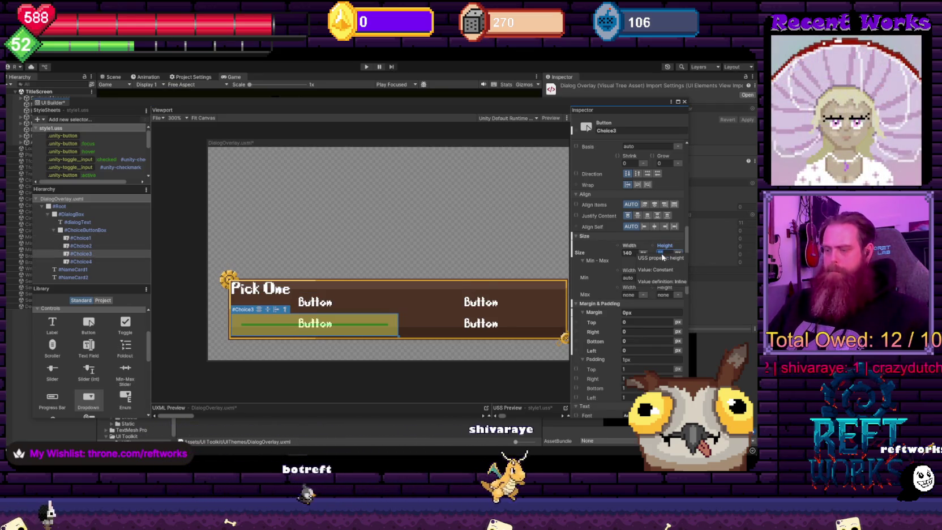
pyautogui.press('Down')
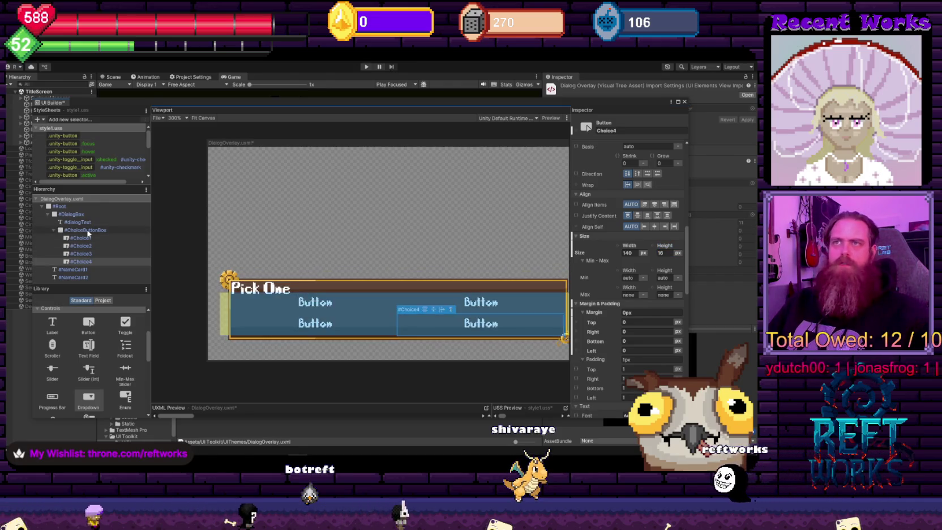
# Nudge the ChoiceButtonBox down slightly with its Translate Y value
pyautogui.click(271, 292)
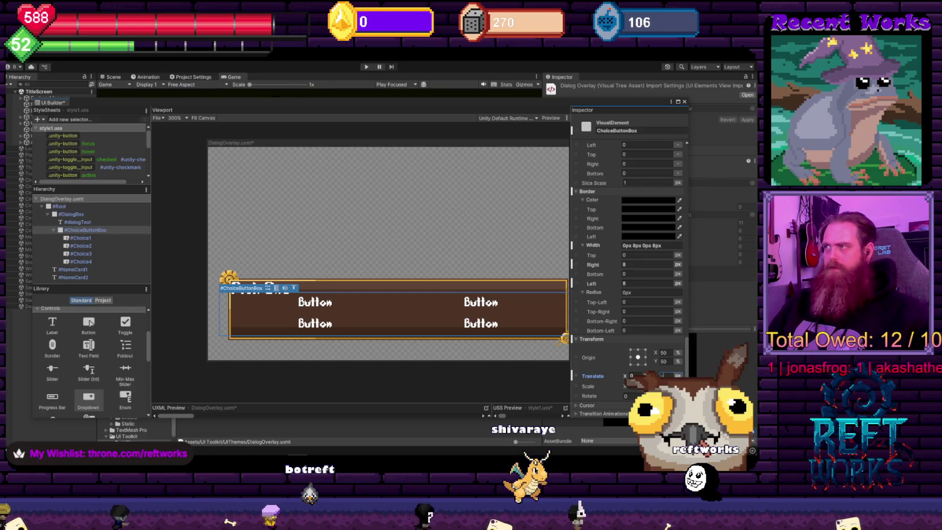
pyautogui.press('Return')
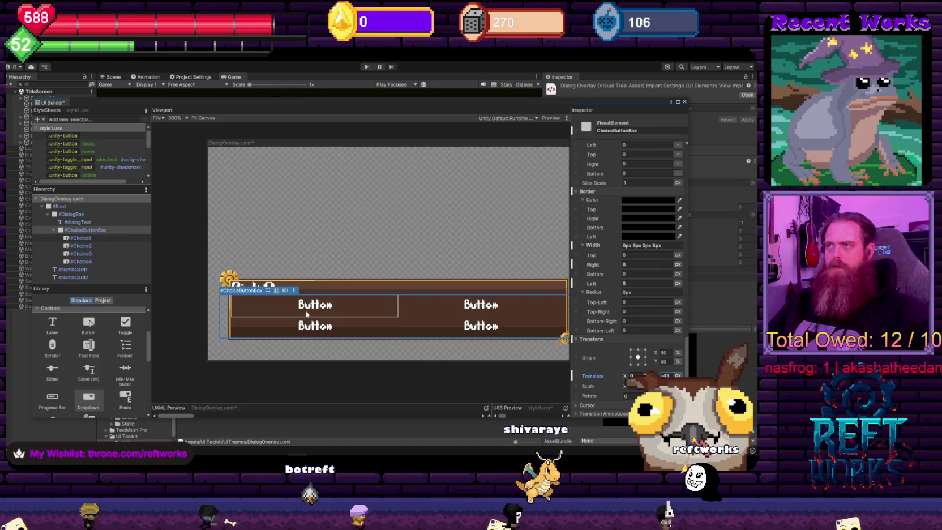
pyautogui.click(343, 260)
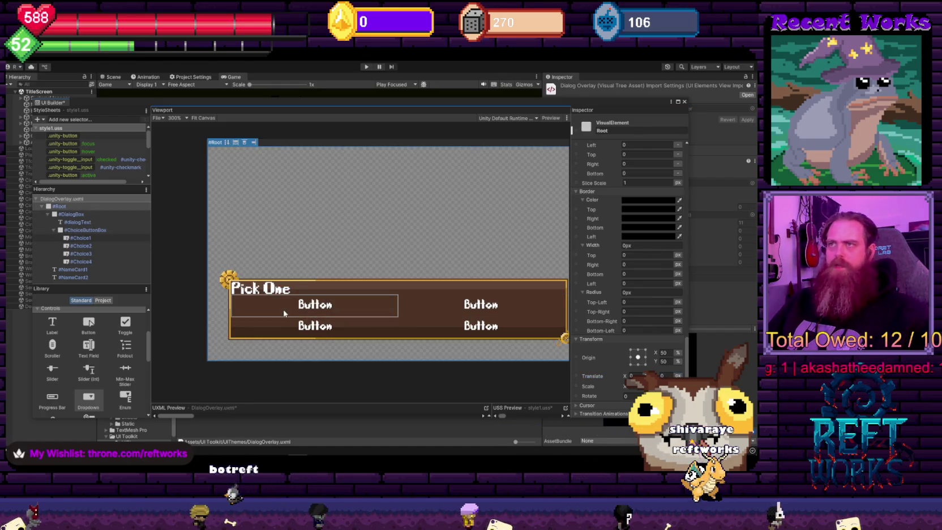
# Preview the dialog and try each of the four choice buttons
pyautogui.click(551, 125)
pyautogui.click(327, 313)
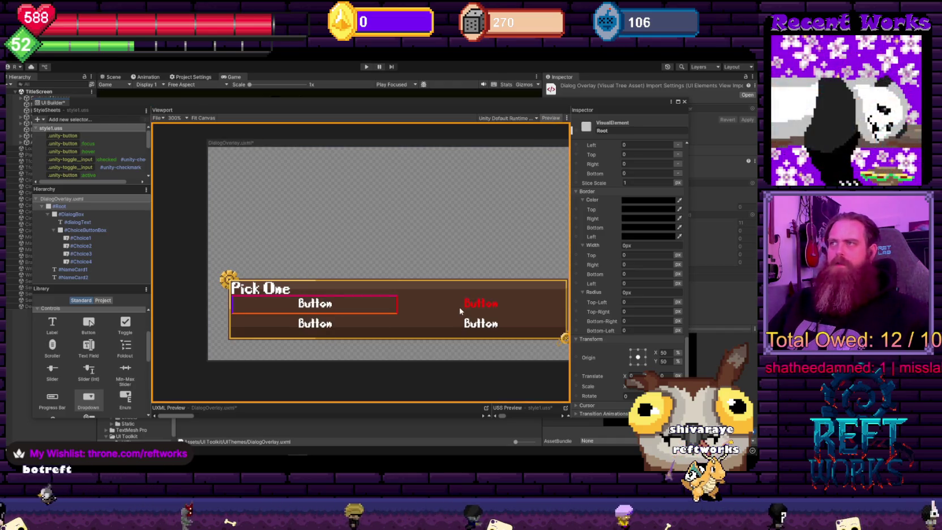
pyautogui.click(460, 306)
pyautogui.click(315, 304)
pyautogui.click(468, 327)
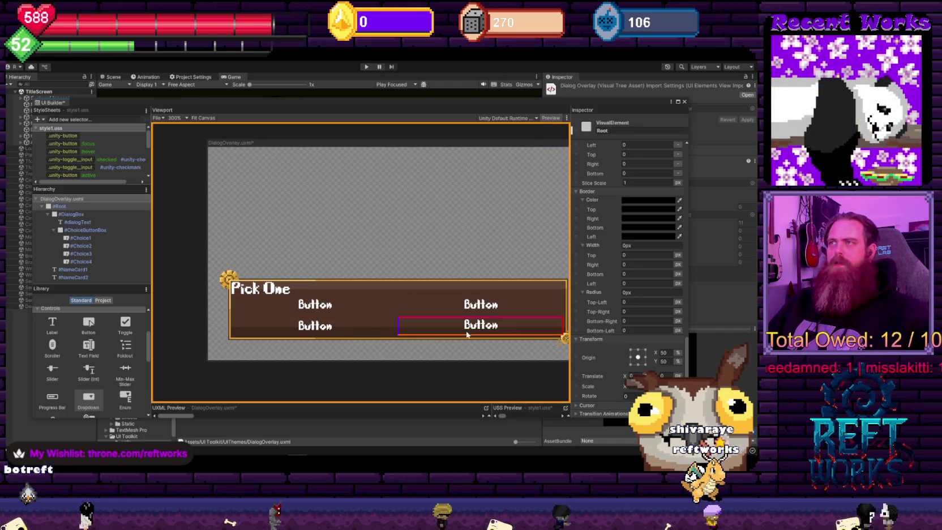
pyautogui.press('Escape')
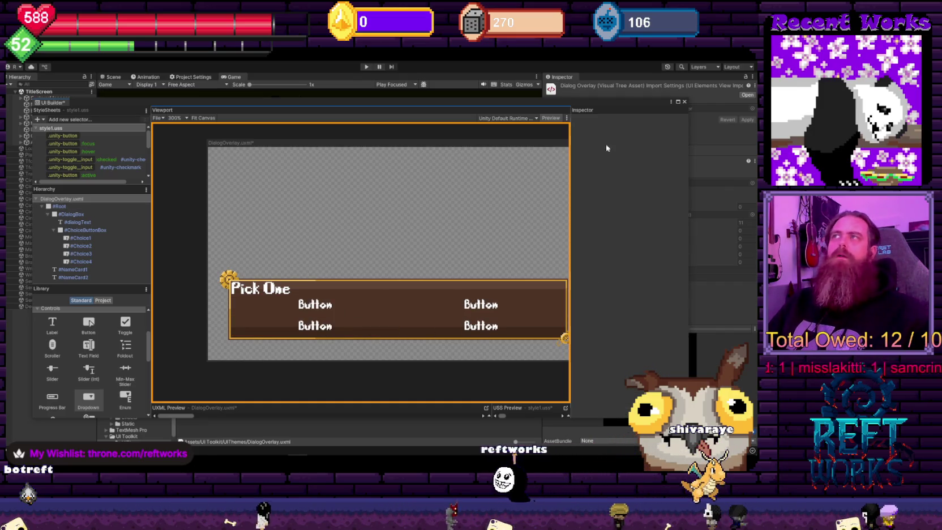
pyautogui.click(551, 119)
# Save the DialogOverlay layout and styles, close UI Builder, and enter Play mode
pyautogui.hotkey('ctrl', 's')
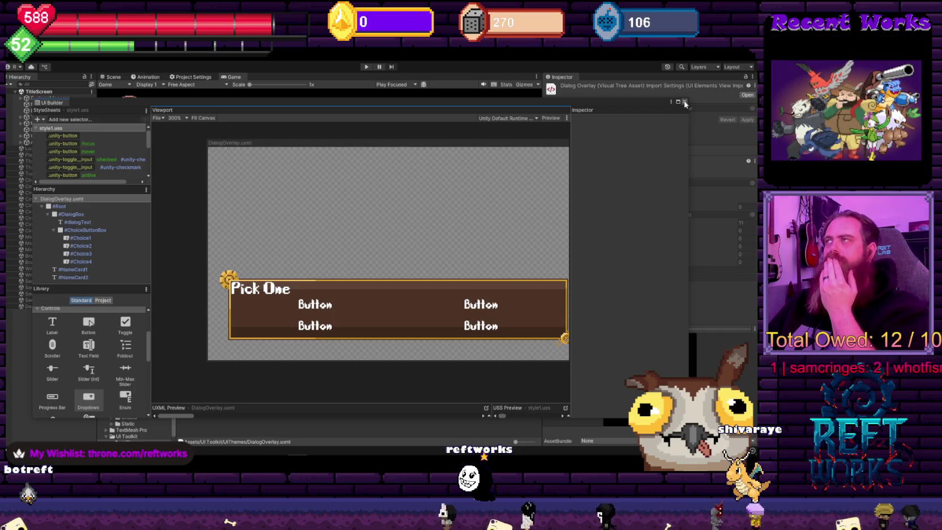
pyautogui.click(685, 103)
pyautogui.click(366, 66)
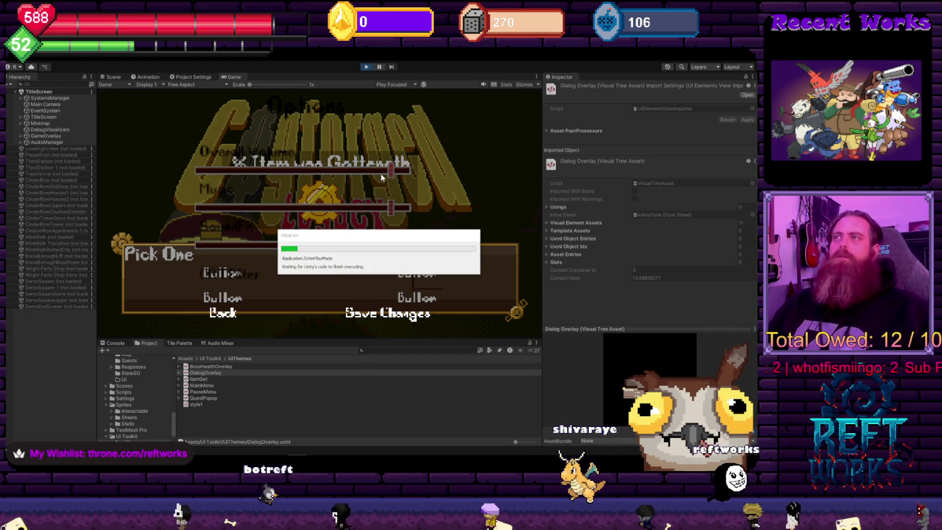
# Start a game from the title screen and talk through the NPC's dialogue in CinderRow
pyautogui.click(325, 276)
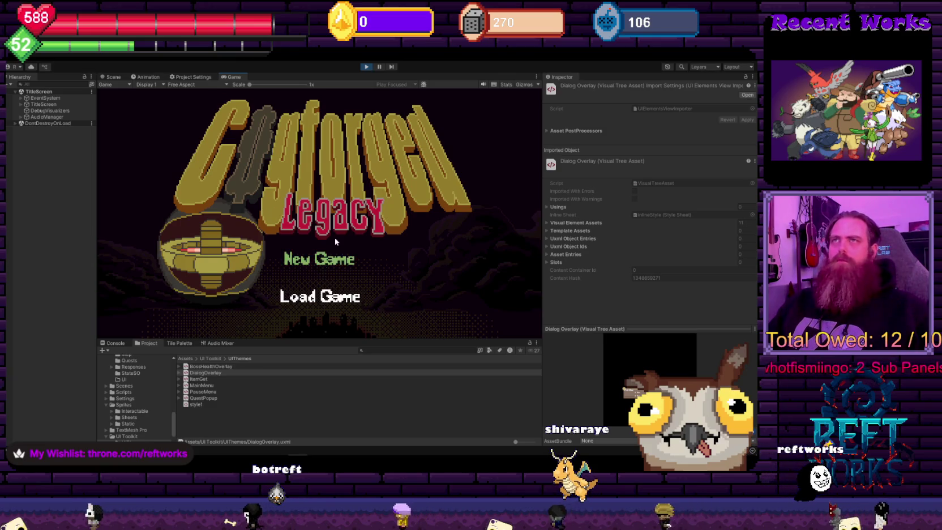
pyautogui.press('d')
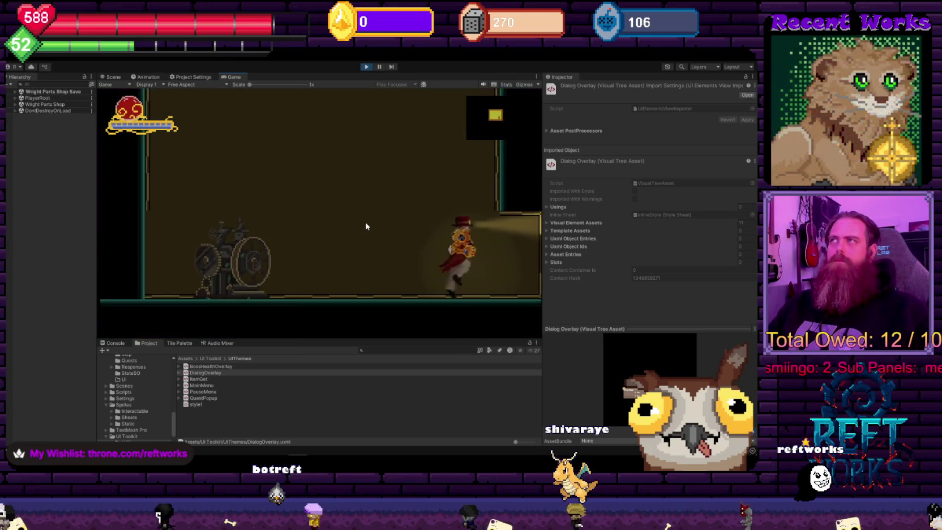
pyautogui.press('a')
pyautogui.press('d')
pyautogui.press('a')
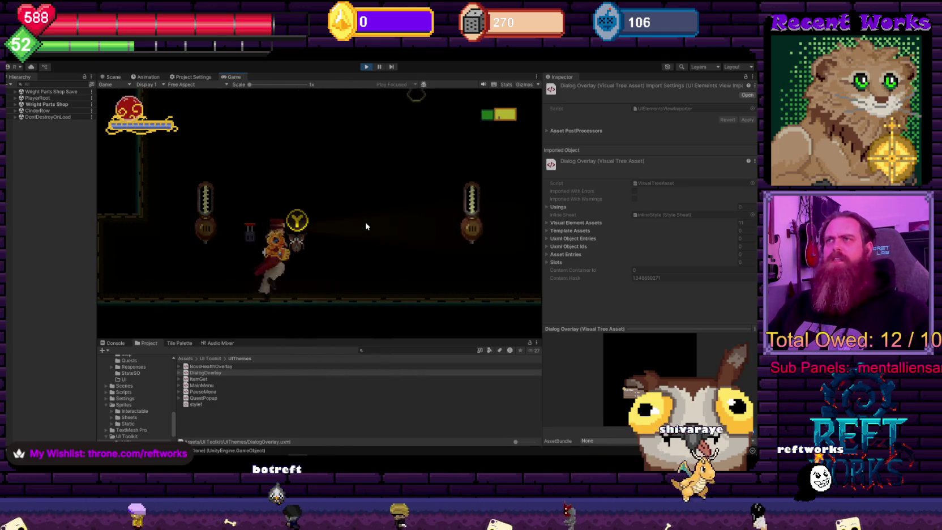
pyautogui.press('e')
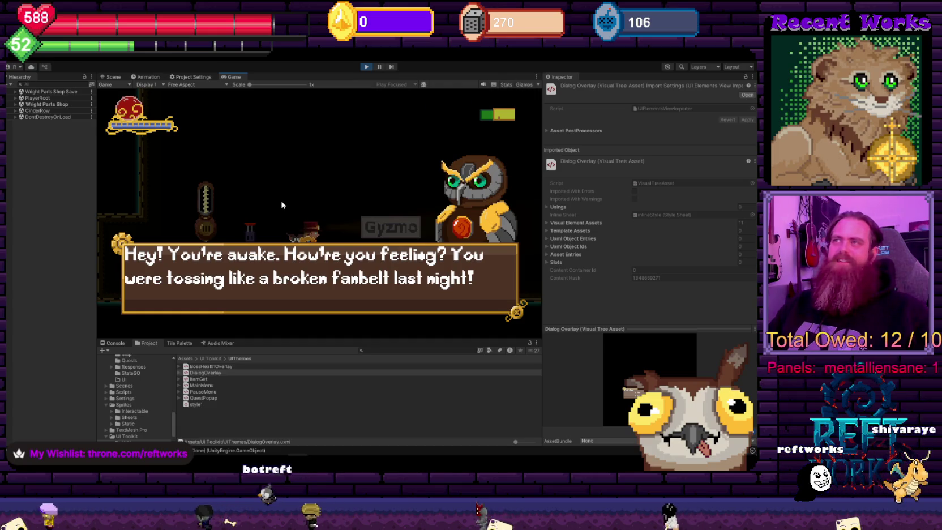
pyautogui.press('e')
pyautogui.press('e')
pyautogui.press('e')
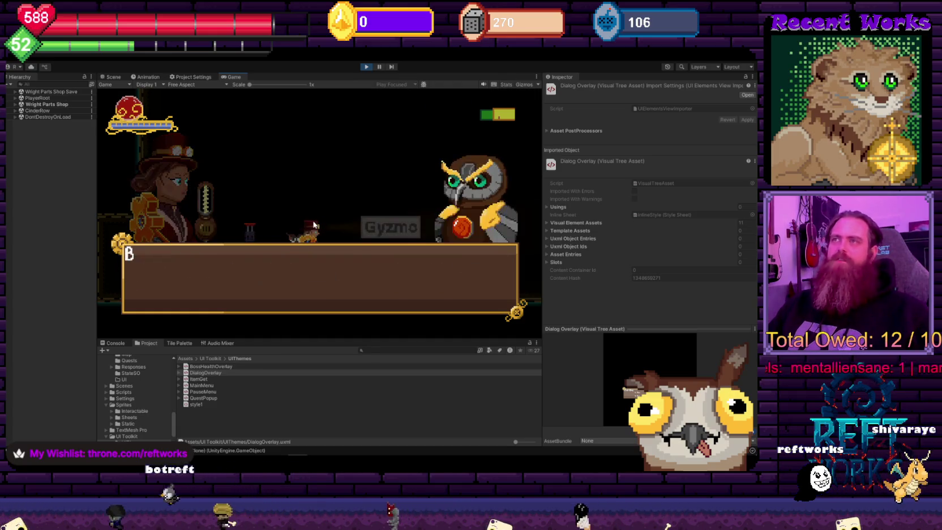
pyautogui.press('e')
pyautogui.press('d')
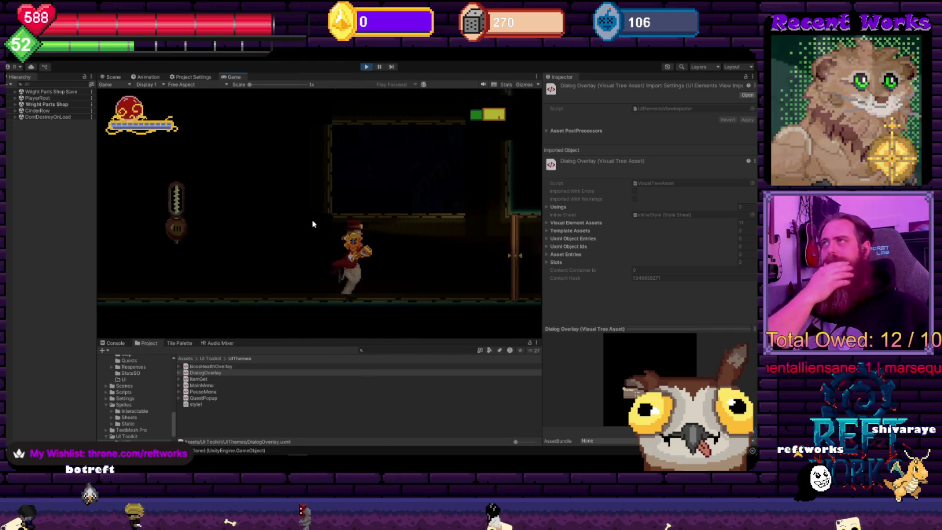
# Jump and run through the following rooms into the purple room
pyautogui.press('space')
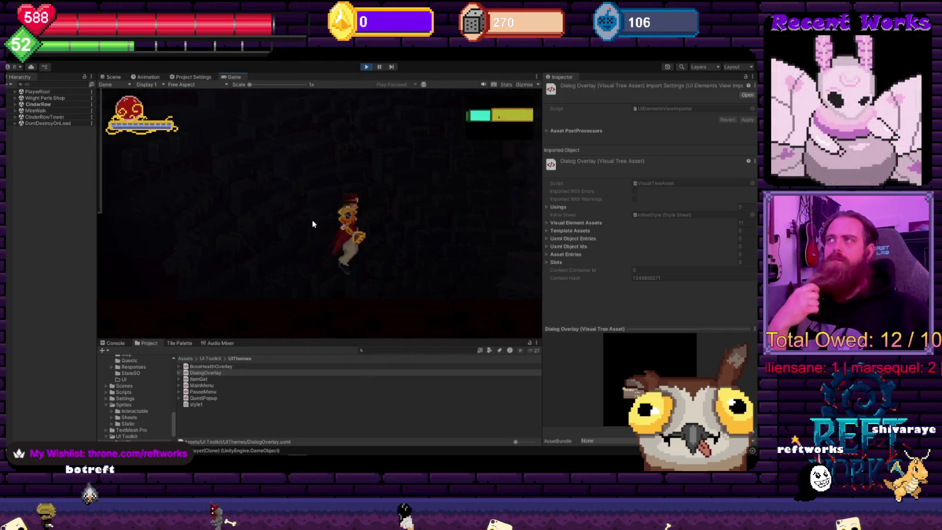
pyautogui.press('space')
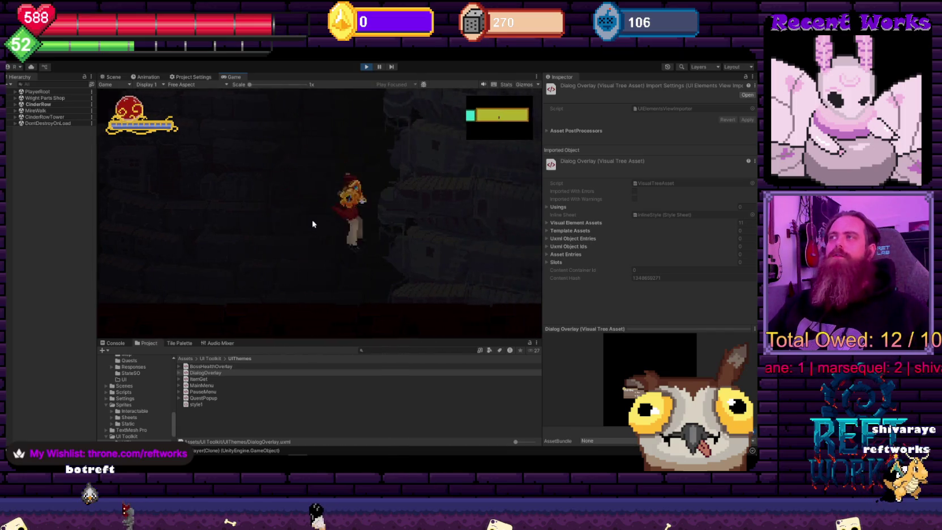
pyautogui.press('space')
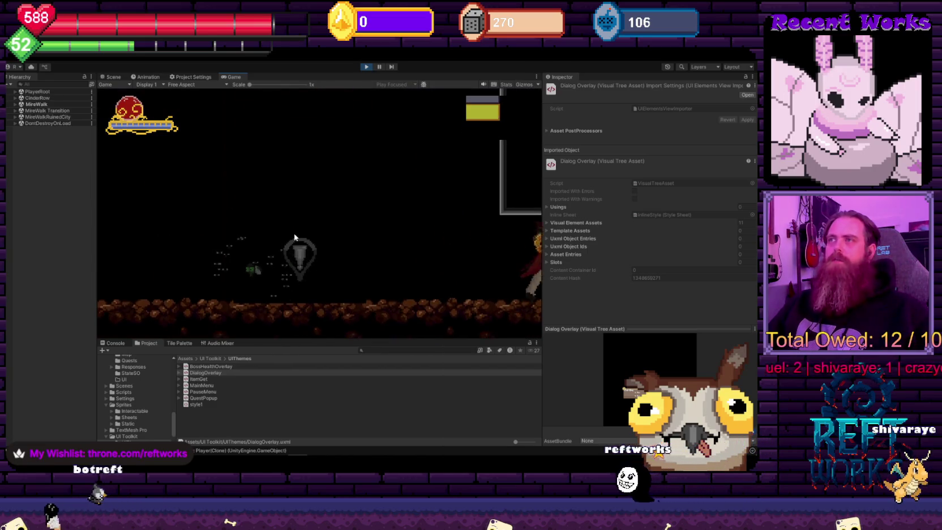
pyautogui.press('space')
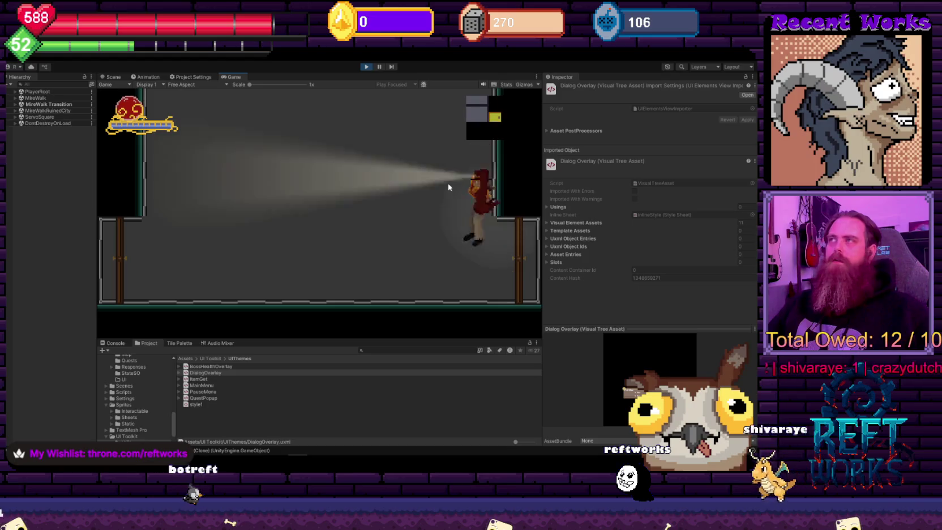
pyautogui.press('space')
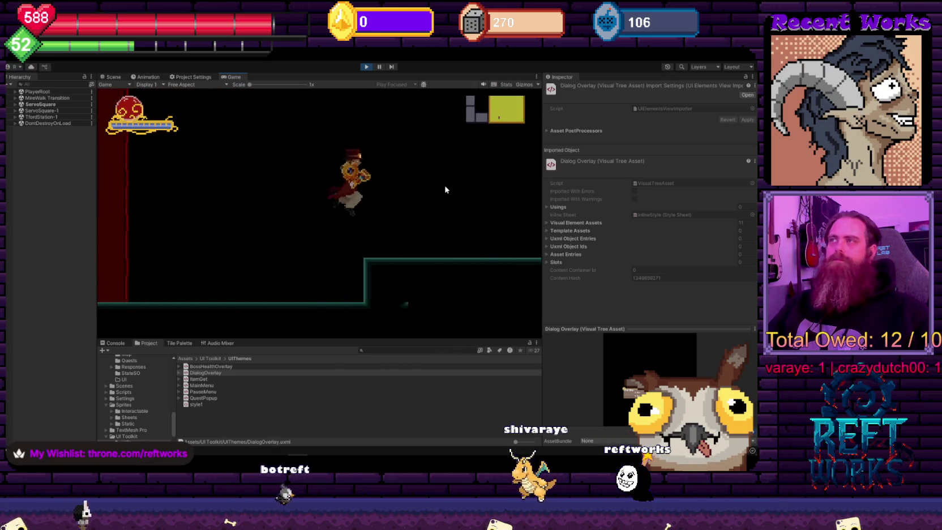
pyautogui.press('d')
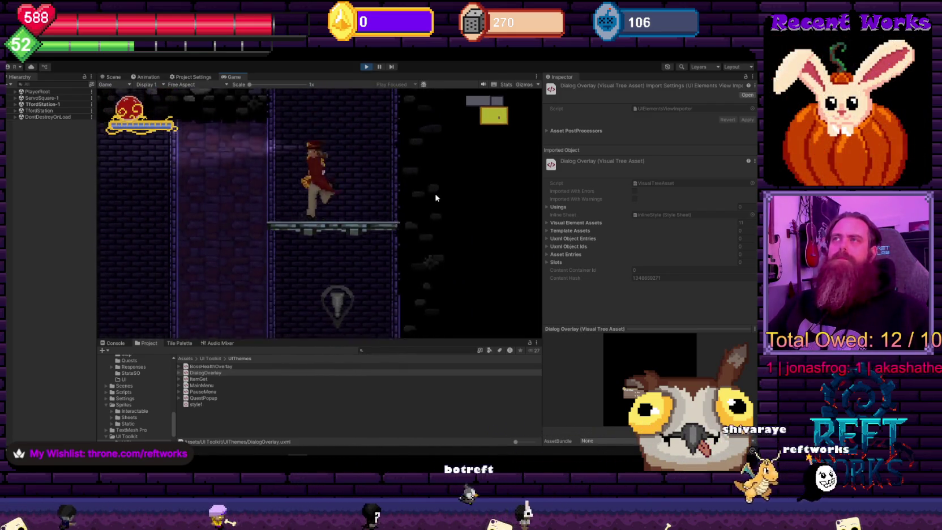
pyautogui.press('a')
pyautogui.press('a')
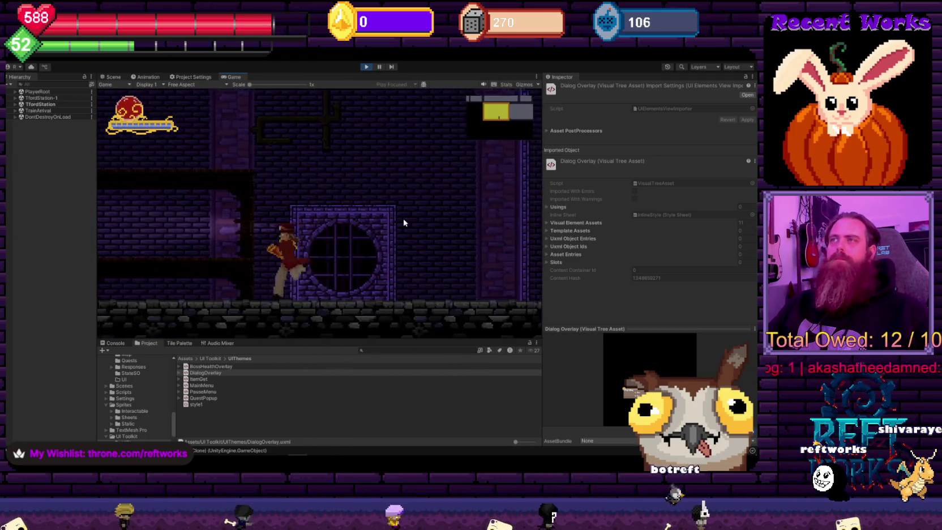
# Climb to the higher level, enter TrainArrival and walk up to PaperGirl
pyautogui.press('space')
pyautogui.press('d')
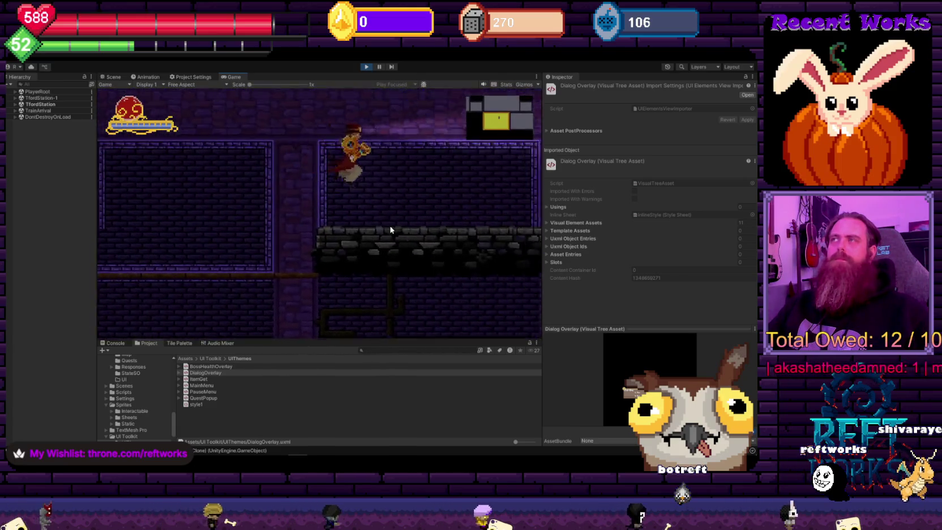
pyautogui.press('d')
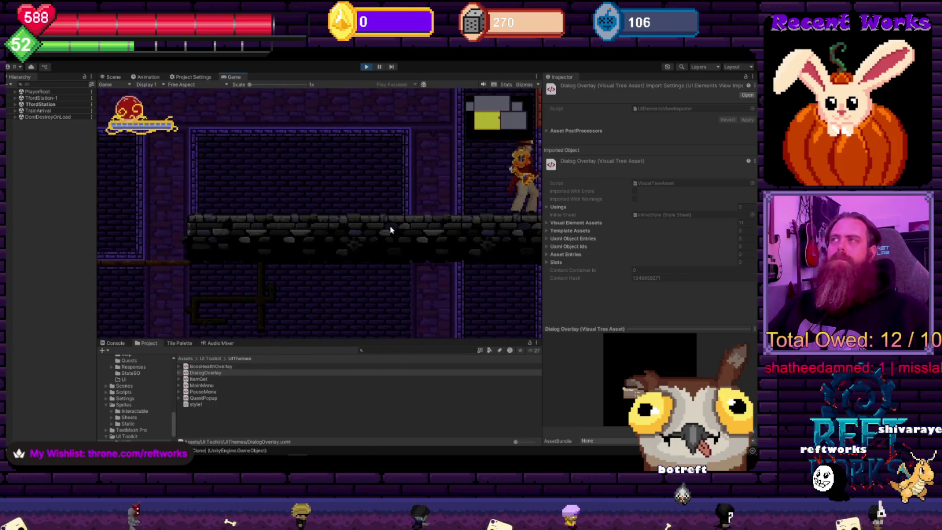
pyautogui.press('d')
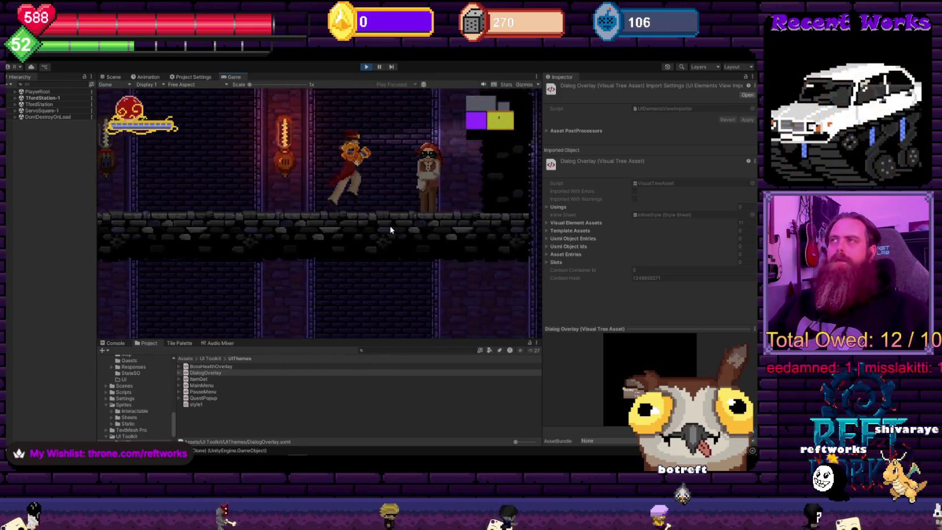
pyautogui.press('a')
pyautogui.press('space')
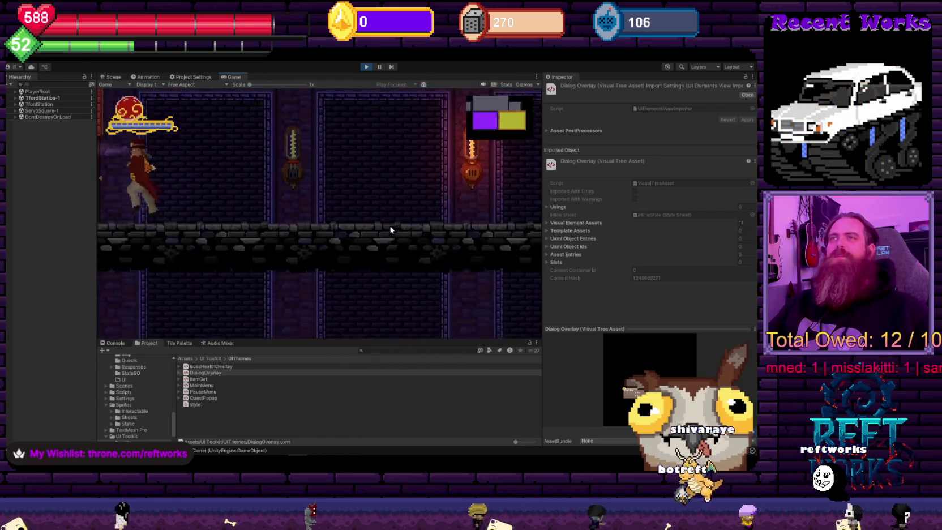
pyautogui.press('d')
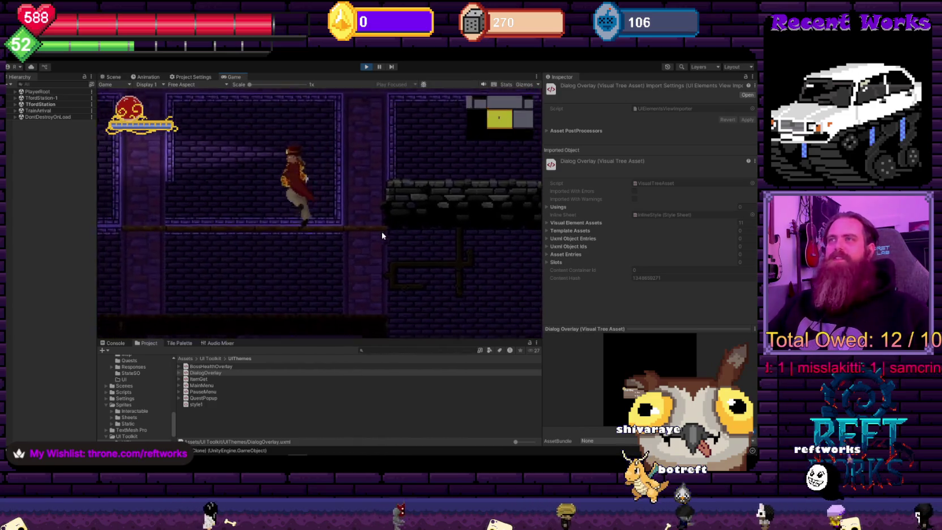
pyautogui.press('a')
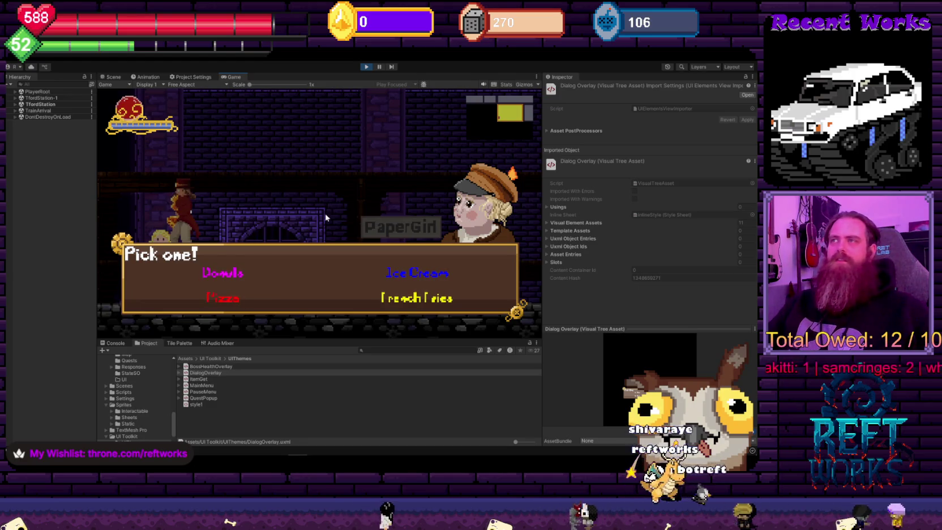
# Cycle through the snack choices, pick Donuts, and dismiss PaperGirl's 'Donuts huh?' reply
pyautogui.press('d')
pyautogui.press('w')
pyautogui.press('a')
pyautogui.press('s')
pyautogui.press('d')
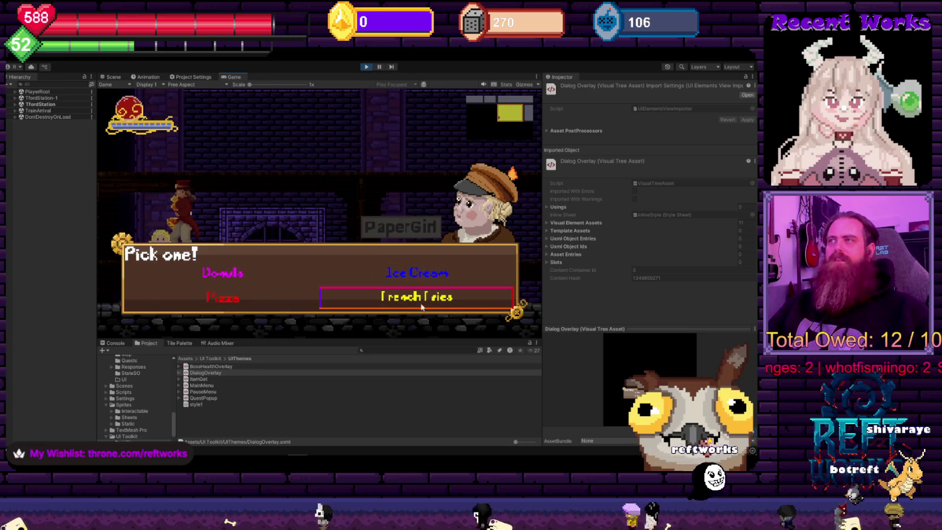
pyautogui.press('w')
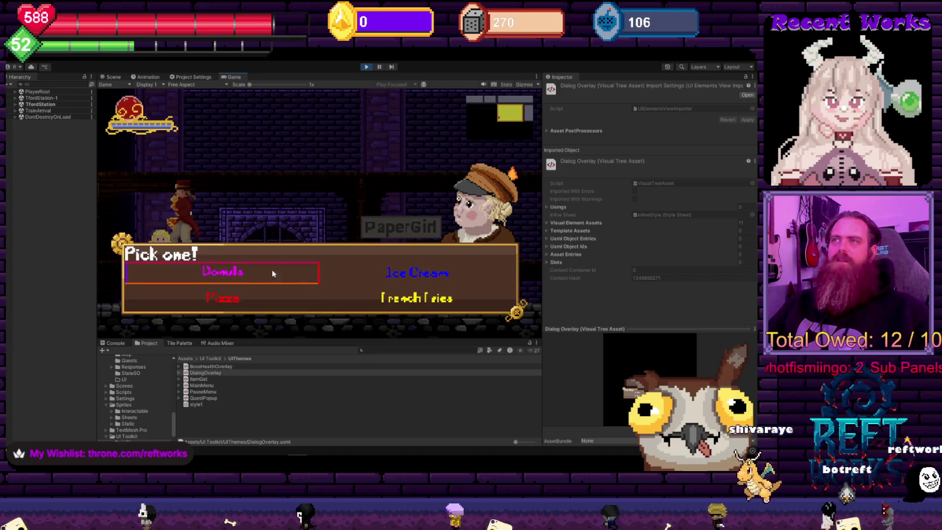
pyautogui.click(226, 271)
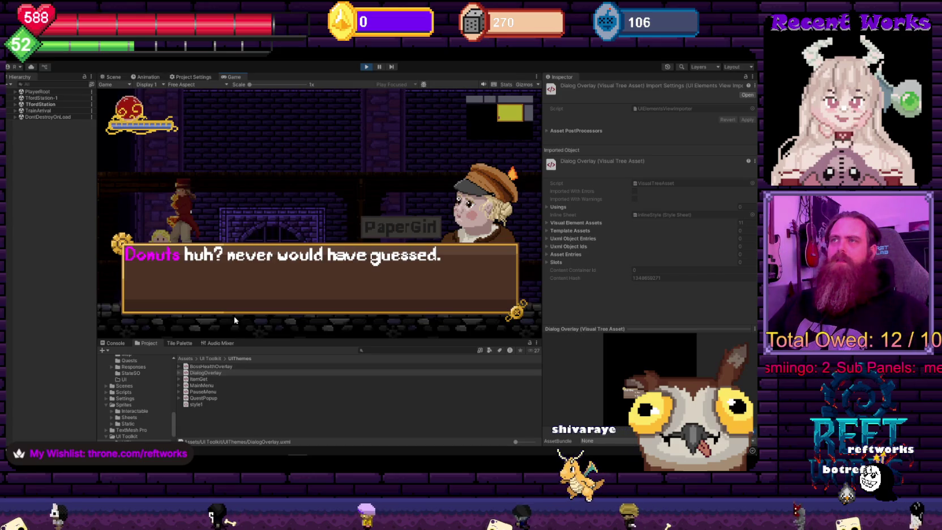
pyautogui.click(248, 282)
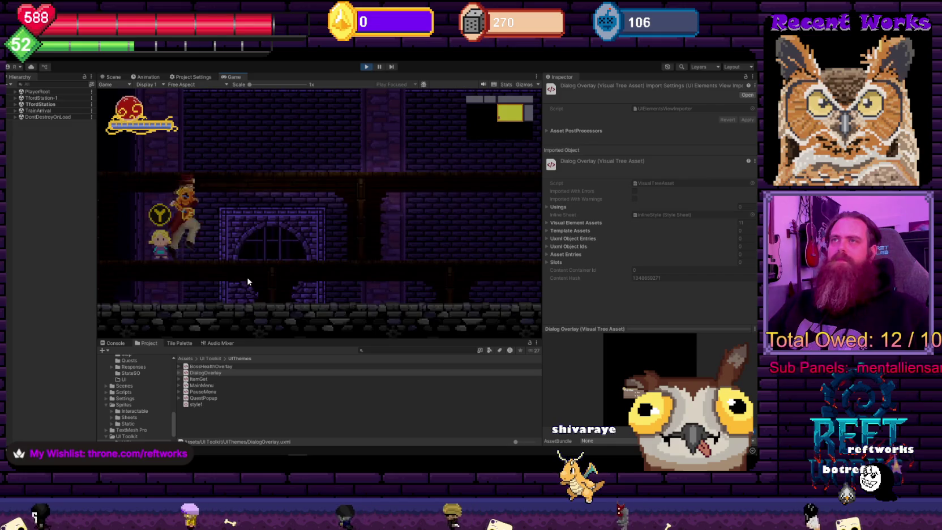
# Walk right to Vivian and advance her conversation until the quest is accepted
pyautogui.press('Right')
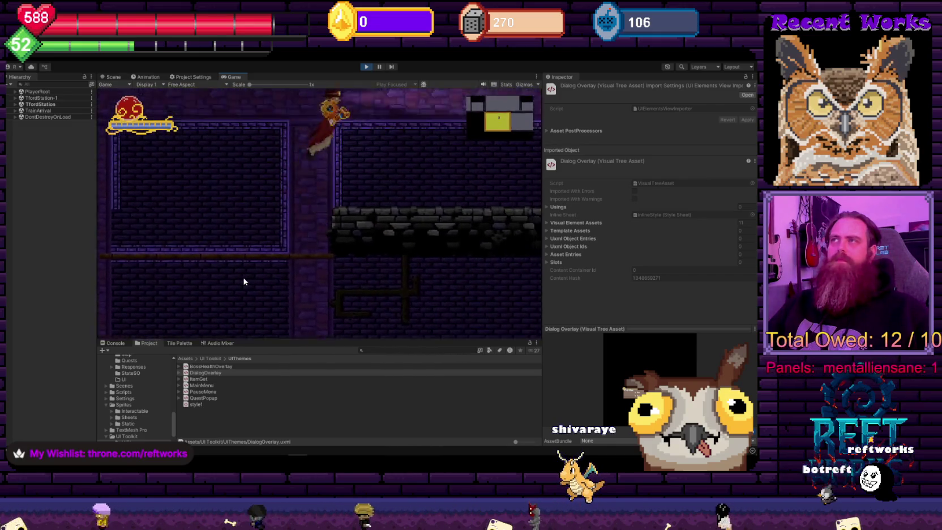
pyautogui.press('Right')
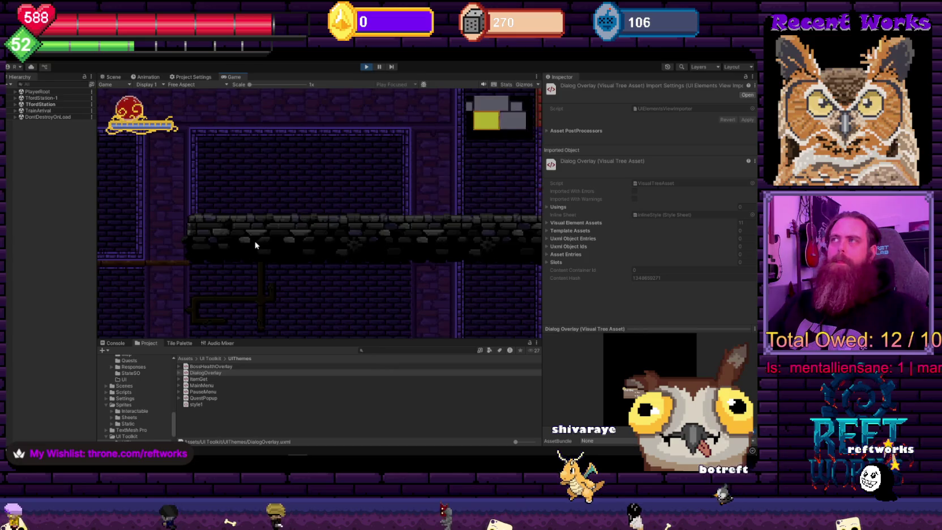
pyautogui.press('Right')
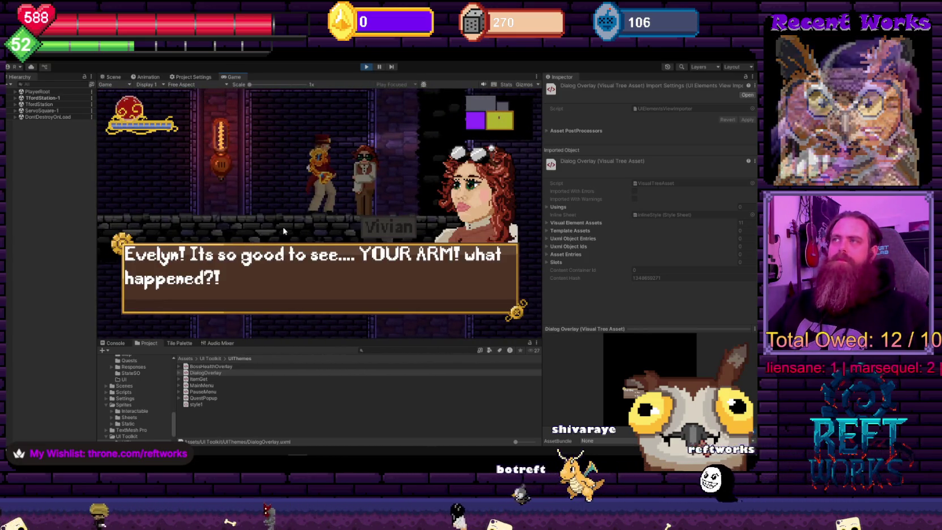
pyautogui.press('space')
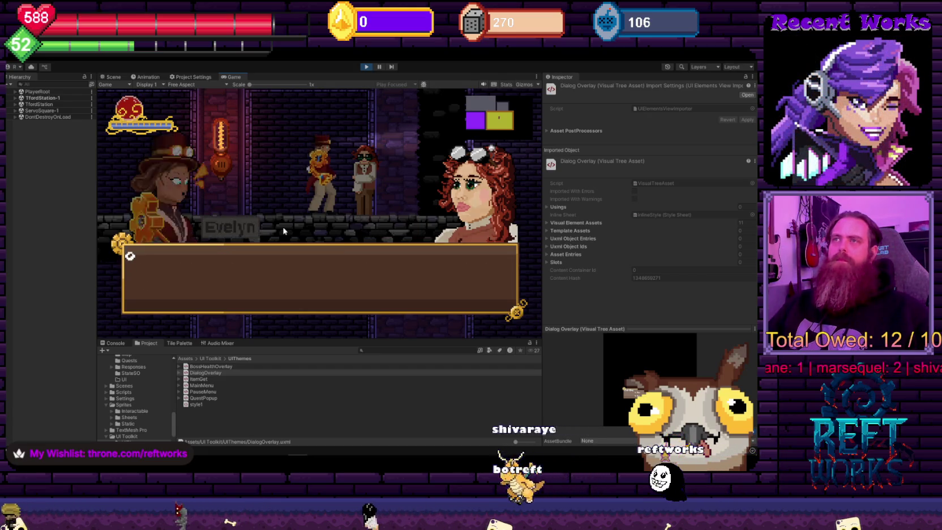
pyautogui.press('space')
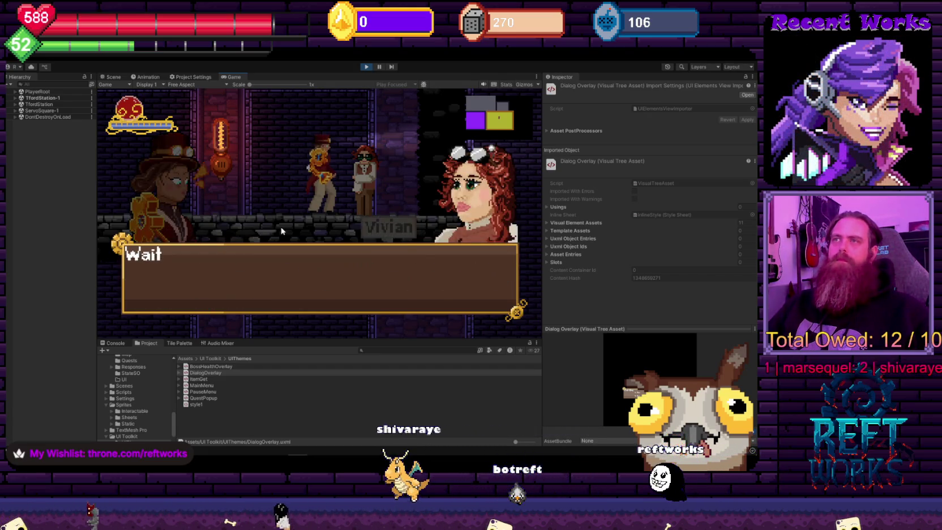
pyautogui.press('space')
pyautogui.press('space')
pyautogui.press('space')
pyautogui.press('space')
# Run back left into TrainArrival and pause the game with Escape
pyautogui.press('a')
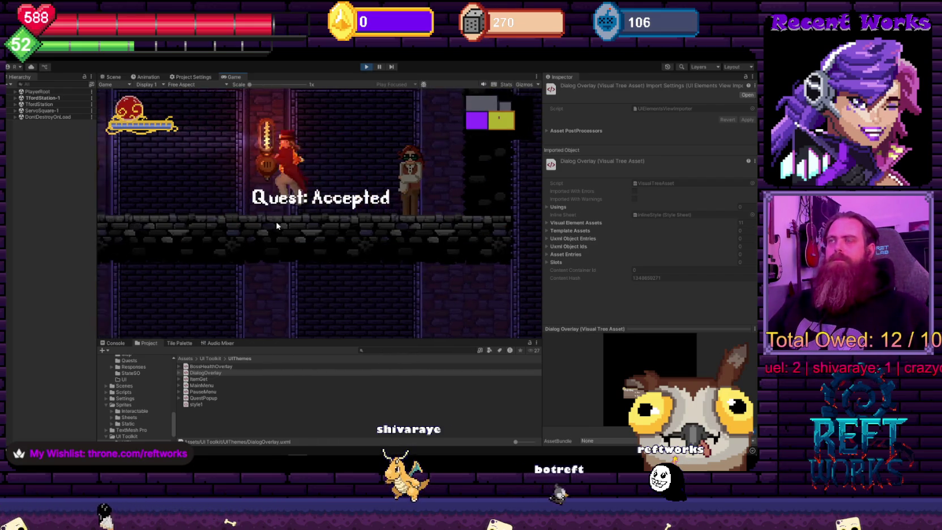
pyautogui.press('a')
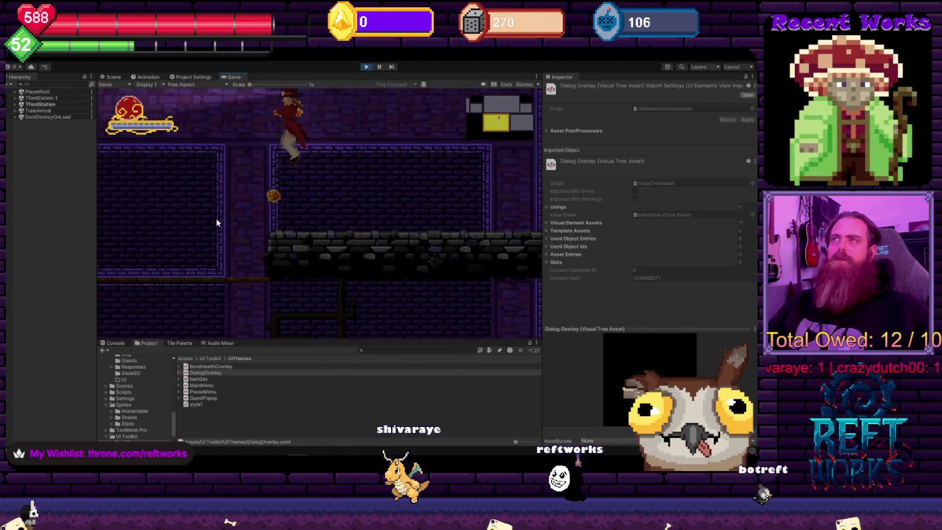
pyautogui.press('Escape')
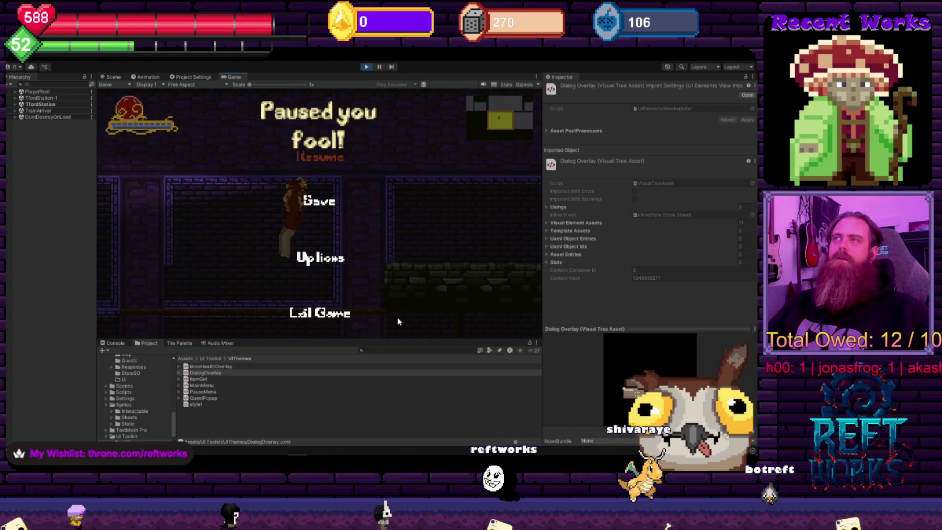
# Browse the pause menu's Options screen, go back, and resume gameplay
pyautogui.click(330, 275)
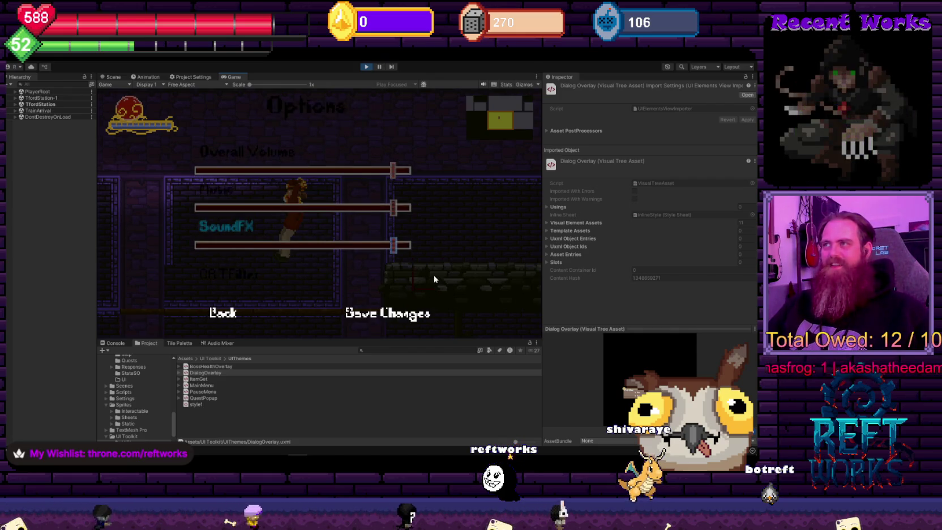
pyautogui.press('Down')
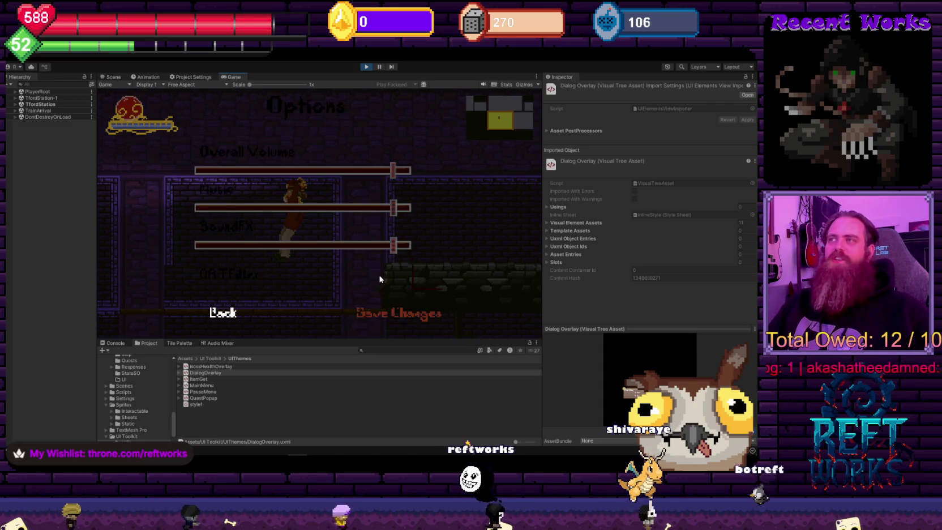
pyautogui.press('Left')
pyautogui.click(212, 316)
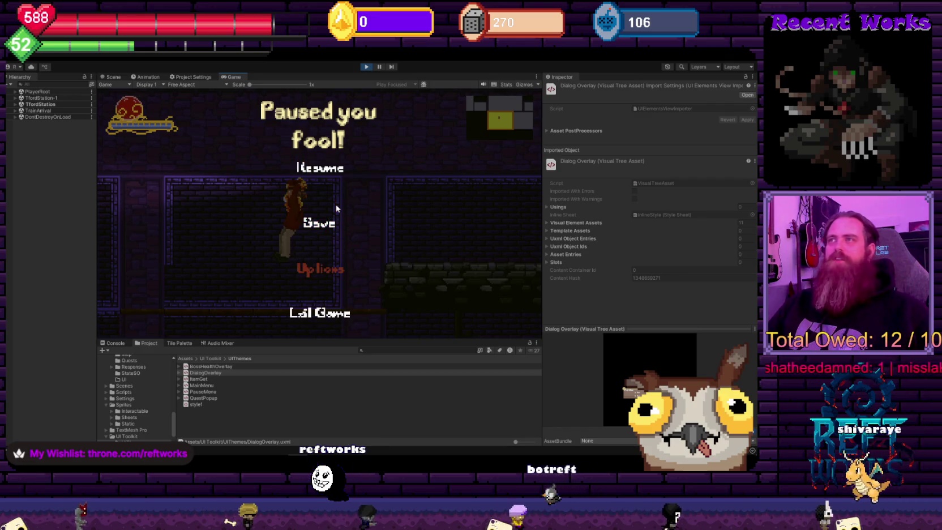
pyautogui.press('Down')
pyautogui.press('Down')
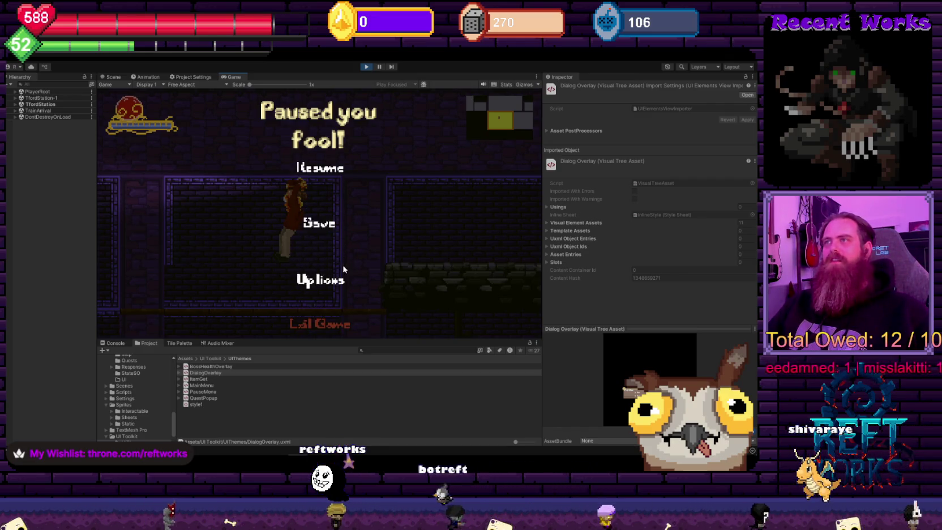
pyautogui.press('Down')
pyautogui.press('Down')
pyautogui.press('Down')
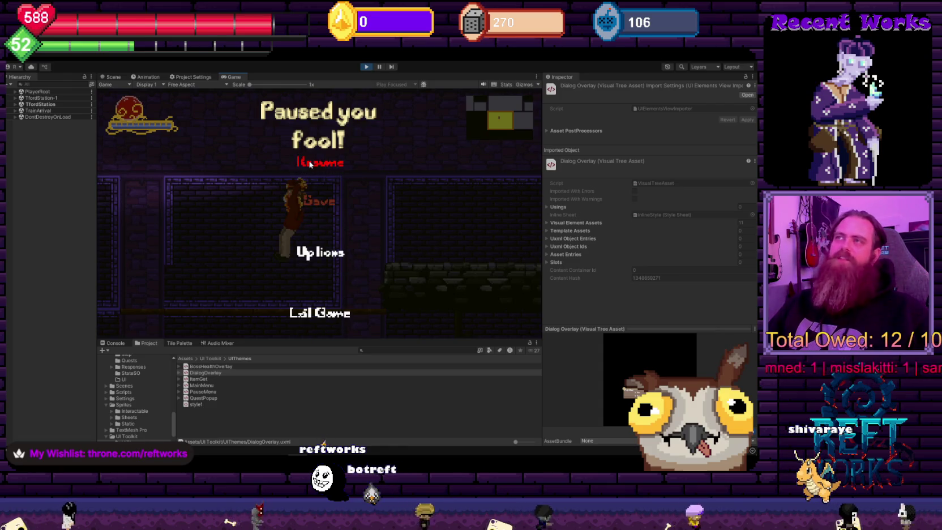
pyautogui.press('Return')
# Run and jump through the level, pause again, then stop Play mode
pyautogui.press('Right')
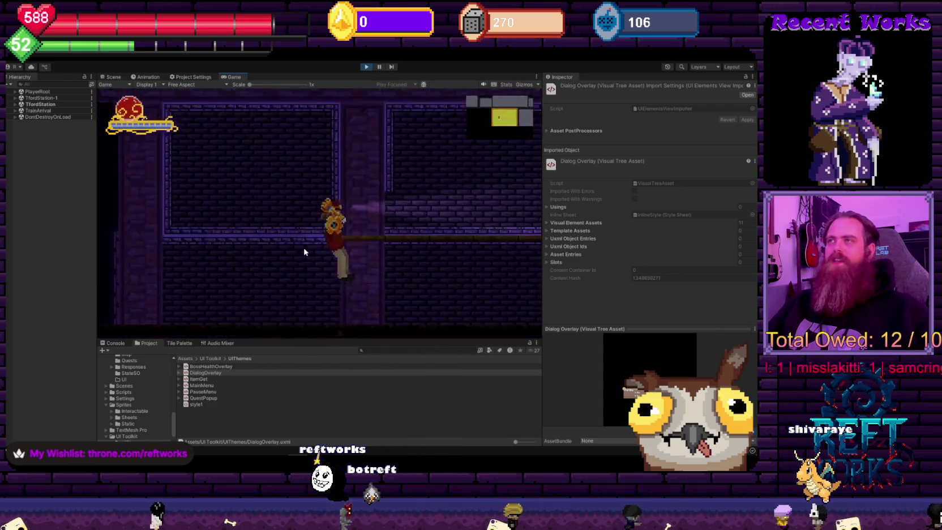
pyautogui.press('Right')
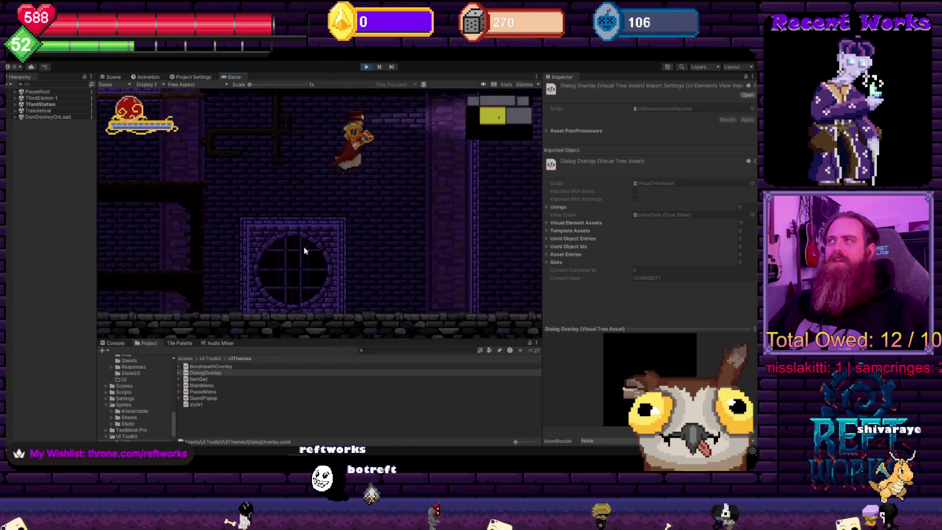
pyautogui.press('Left')
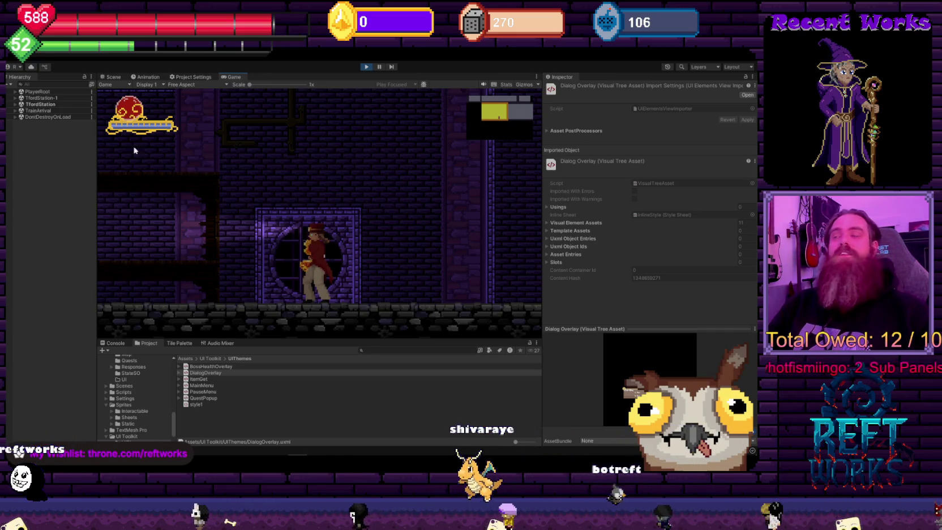
pyautogui.press('space')
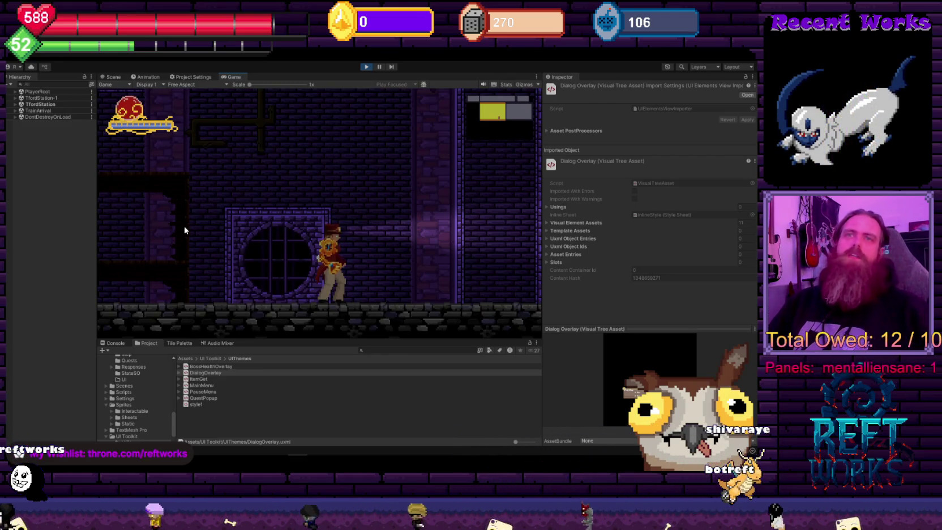
pyautogui.press('Escape')
pyautogui.press('Escape')
pyautogui.press('Escape')
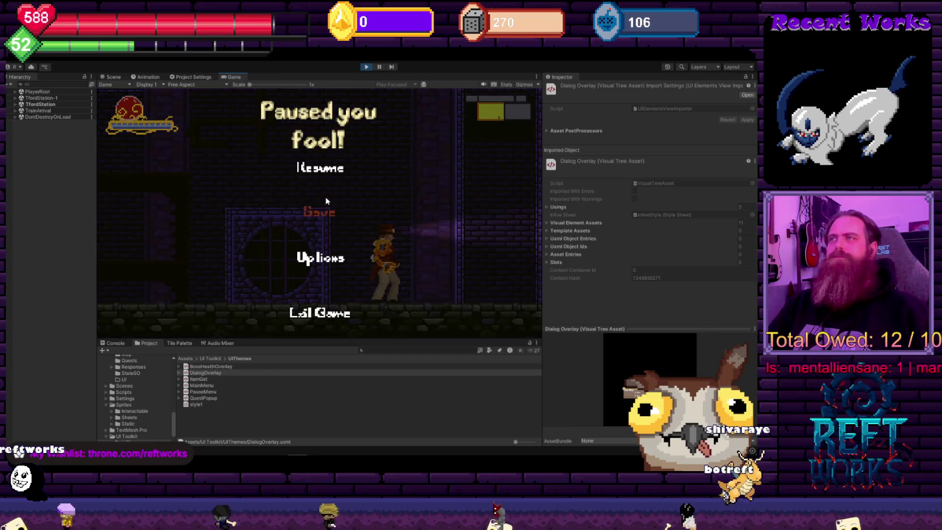
pyautogui.click(366, 67)
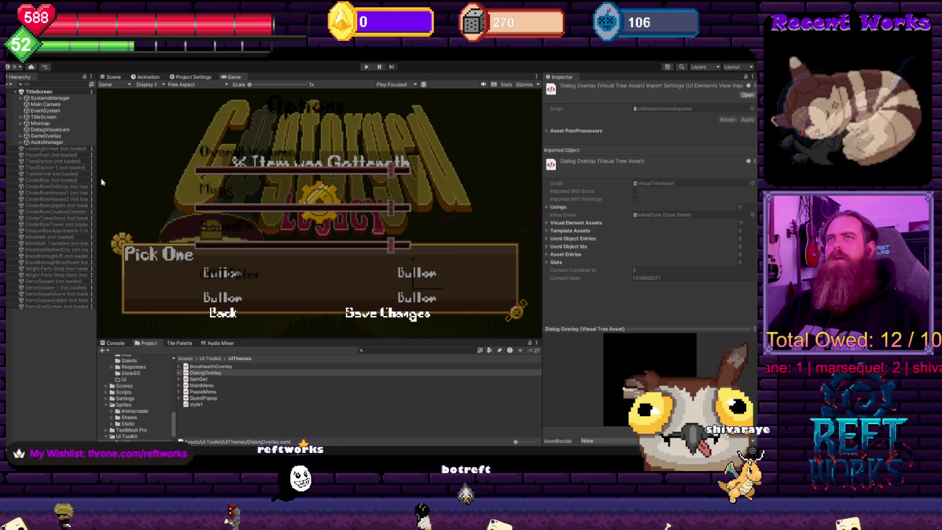
# Select SystemsManager and open its WorldManager script from the Inspector
pyautogui.click(54, 98)
pyautogui.scroll(-15, 629, 280)
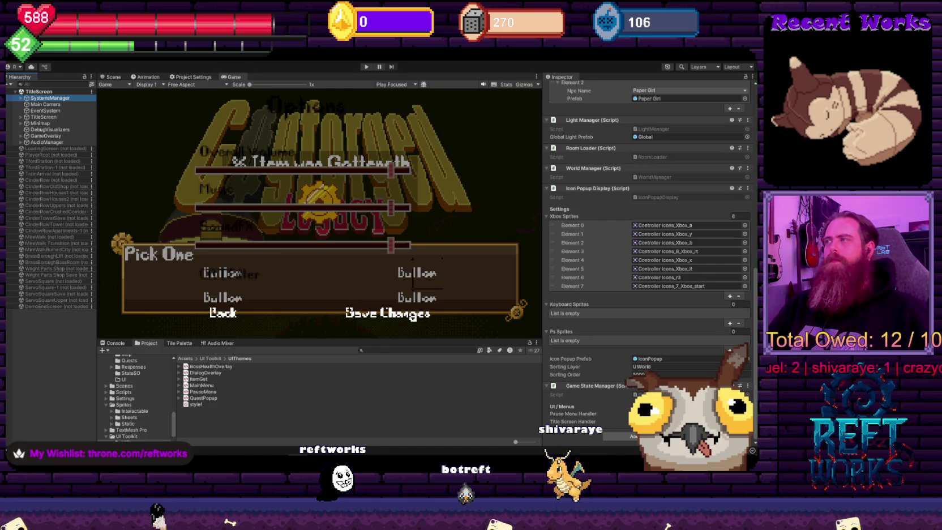
pyautogui.scroll(10, 611, 355)
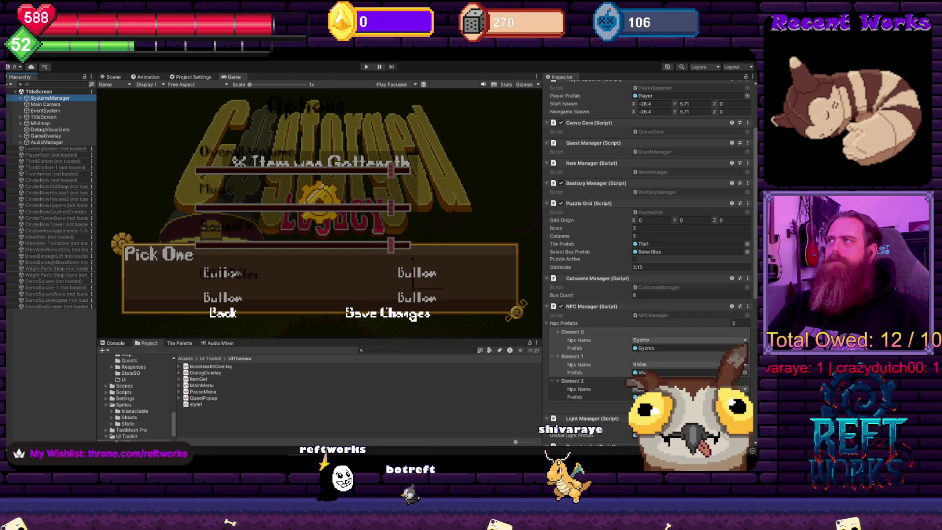
pyautogui.scroll(-10, 606, 359)
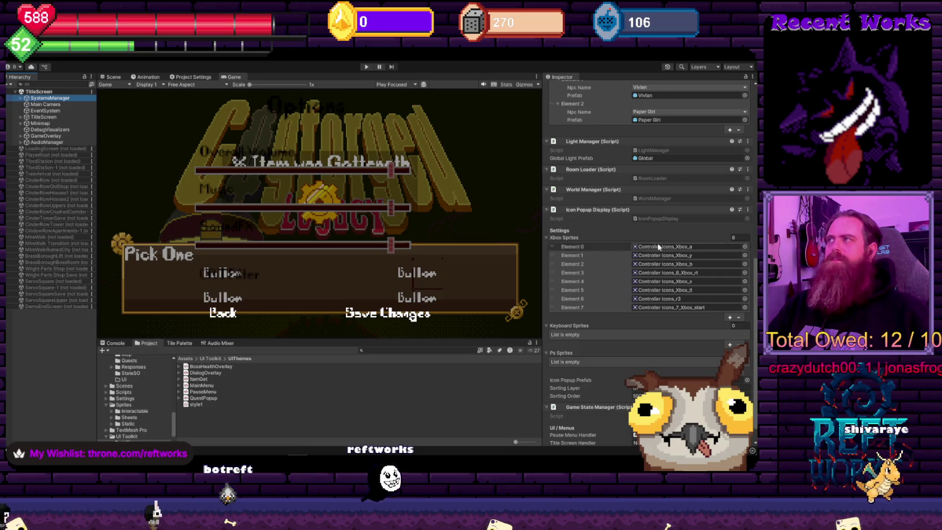
pyautogui.click(657, 199)
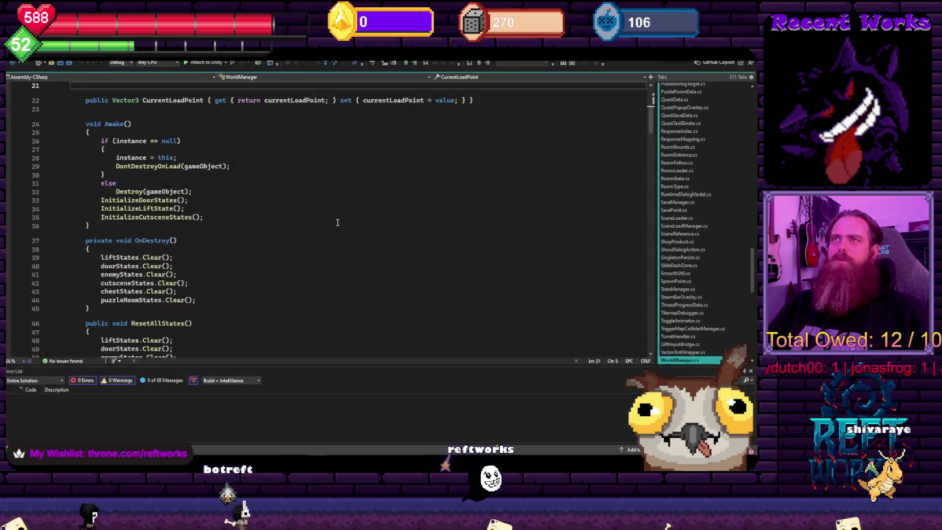
# Scroll through WorldManager.cs, then open GameFlags.cs from the open-file tabs
pyautogui.scroll(7, 270, 266)
pyautogui.scroll(-20, 272, 266)
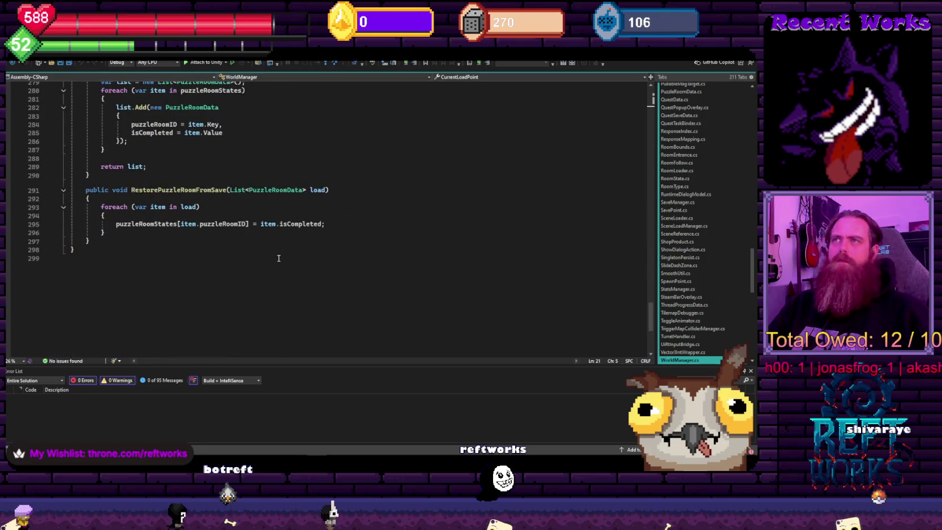
pyautogui.scroll(5, 278, 258)
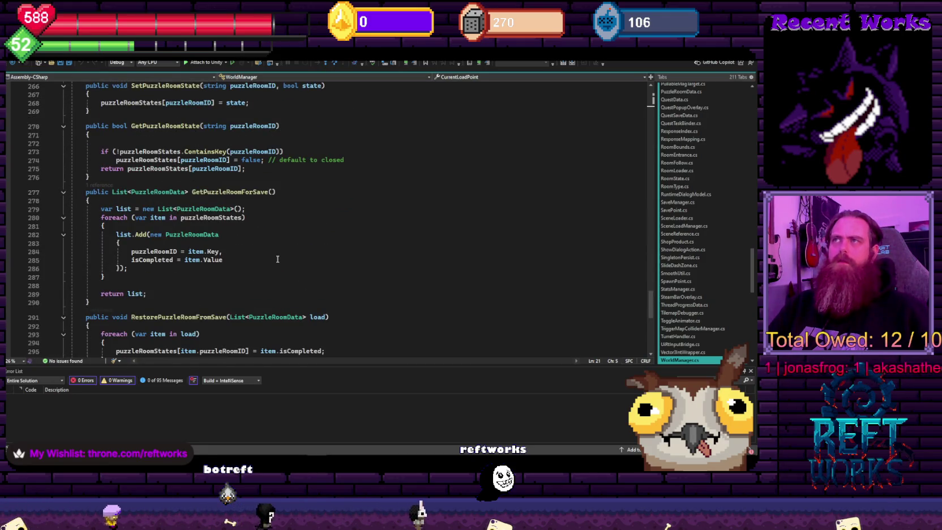
pyautogui.scroll(14, 278, 259)
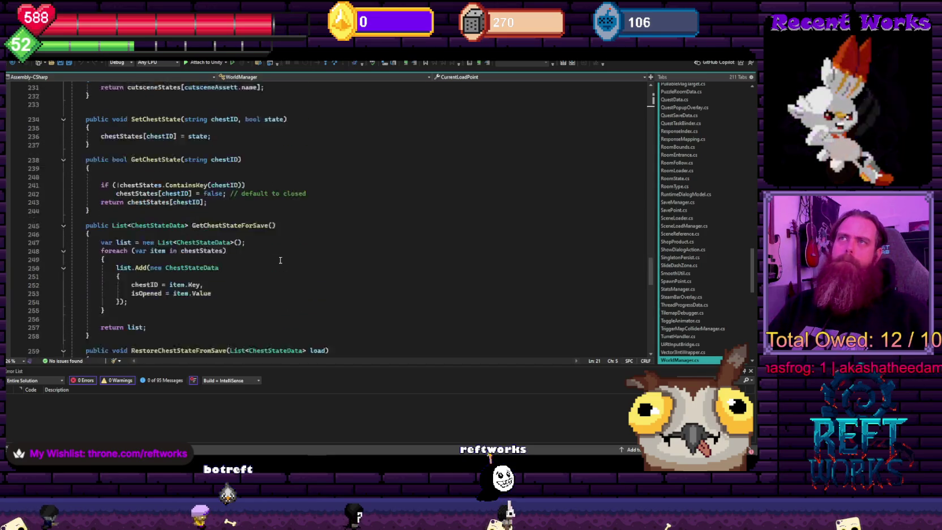
pyautogui.scroll(13, 281, 261)
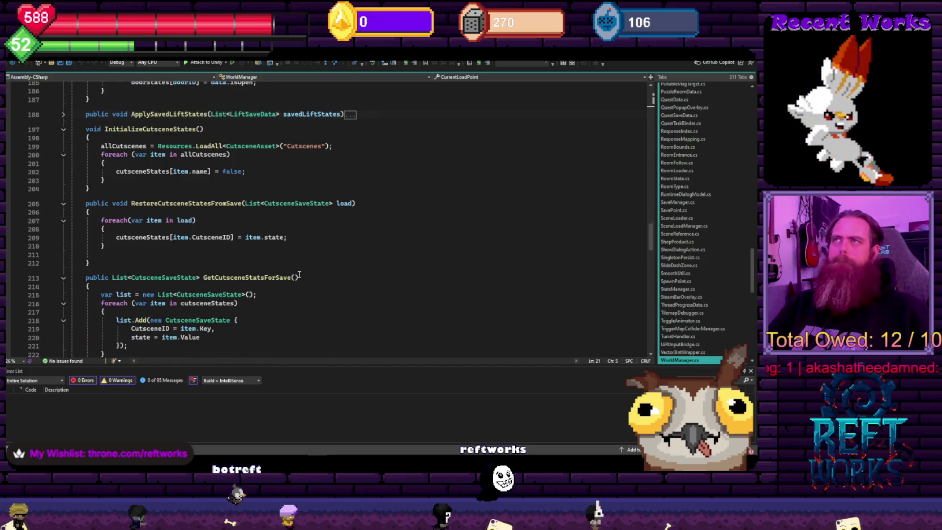
pyautogui.scroll(20, 297, 275)
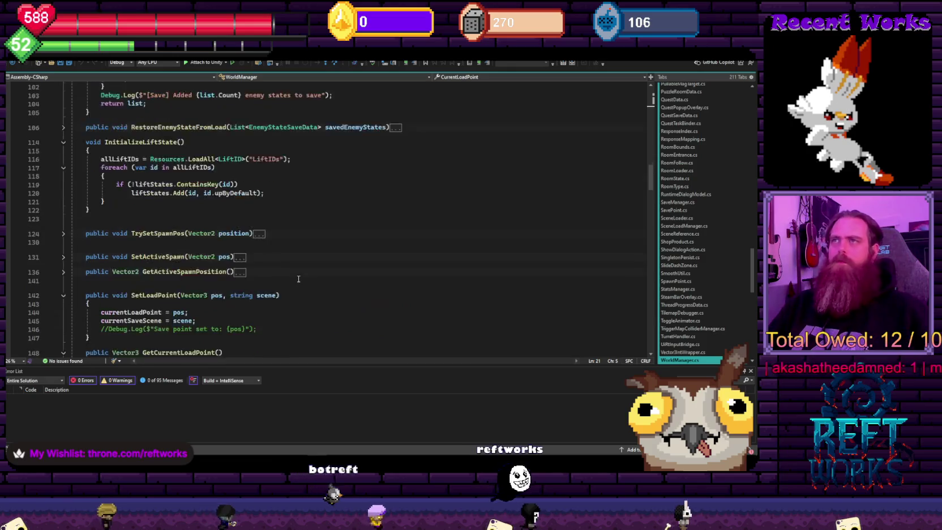
pyautogui.scroll(3, 299, 277)
pyautogui.scroll(20, 679, 178)
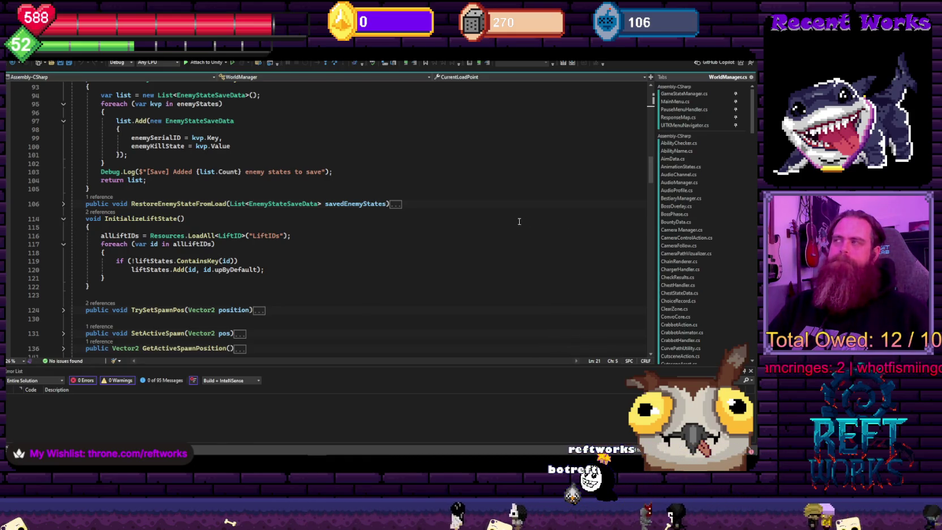
pyautogui.scroll(-10, 702, 227)
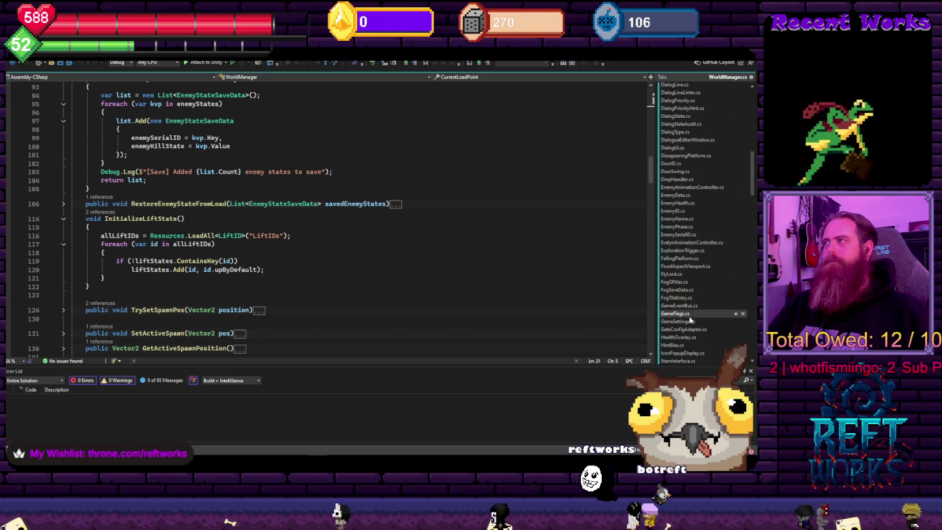
pyautogui.scroll(-1, 695, 338)
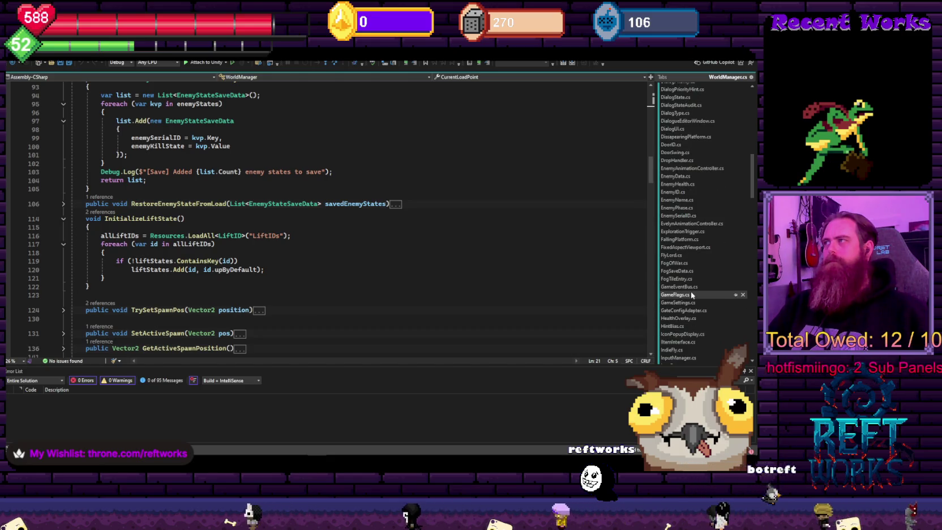
pyautogui.click(691, 294)
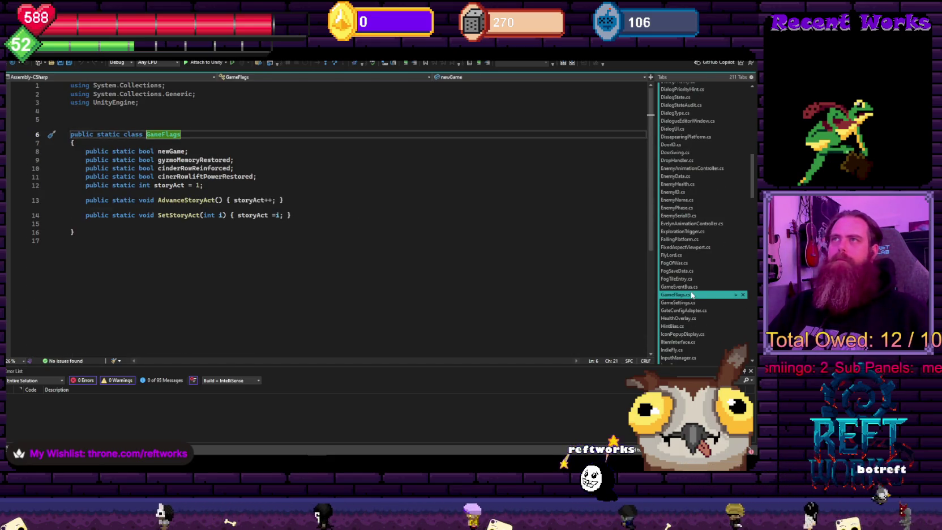
# Switch to GameStateManager.cs from the file tab list
pyautogui.moveTo(752, 166); pyautogui.dragTo(755, 97)
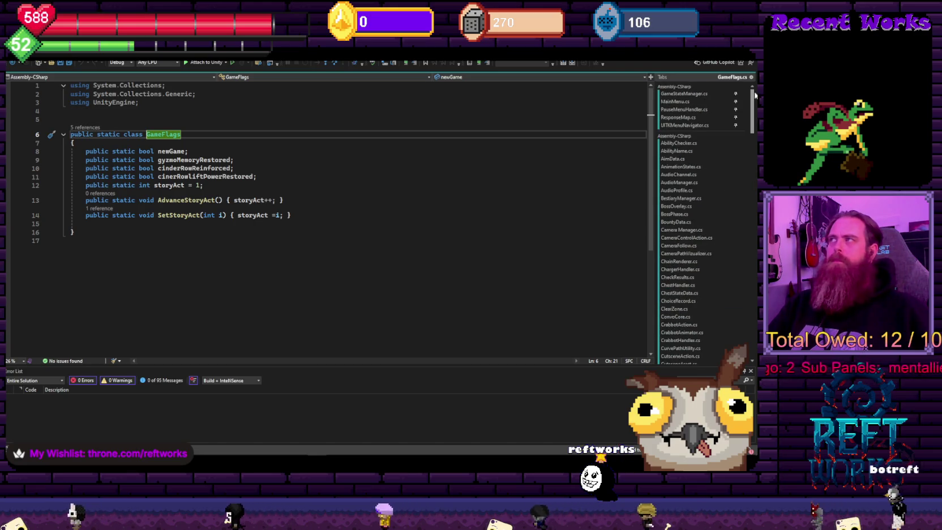
pyautogui.click(686, 94)
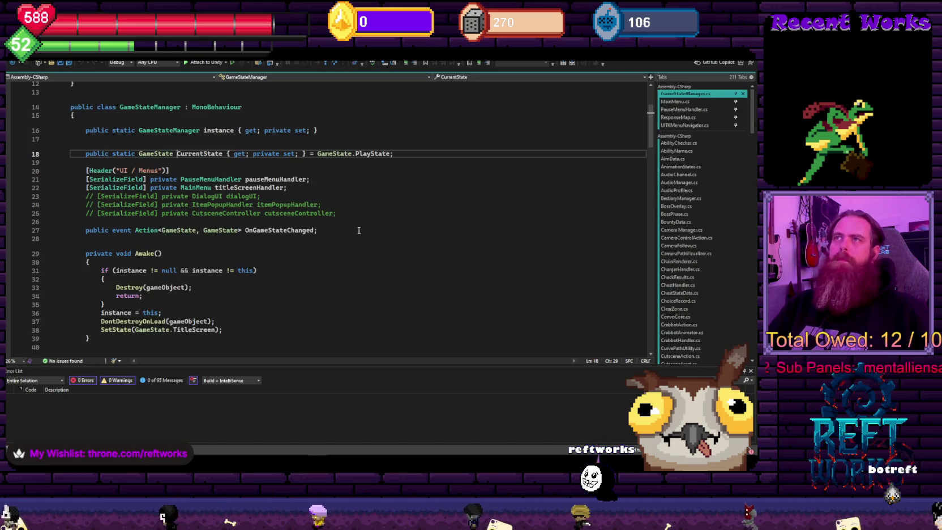
pyautogui.click(381, 183)
# Scroll GameStateManager.cs to TogglePause and its single caller in PlayerMovementManager.cs
pyautogui.scroll(-6, 378, 241)
pyautogui.scroll(6, 294, 256)
pyautogui.scroll(-20, 294, 257)
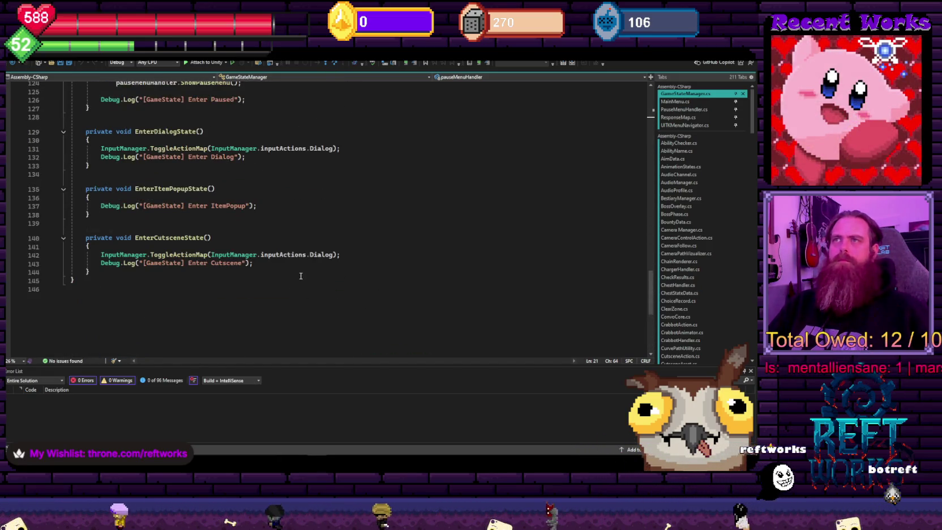
pyautogui.scroll(5, 303, 271)
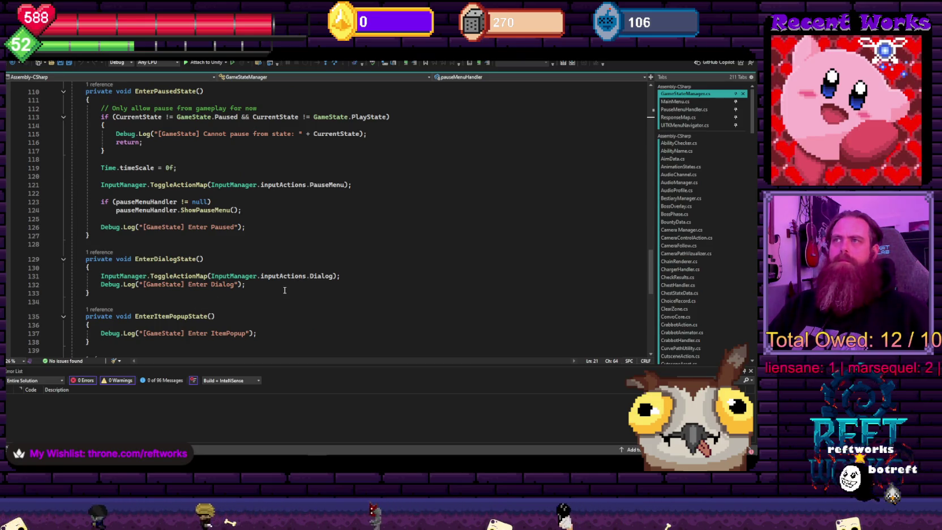
pyautogui.scroll(-2, 284, 290)
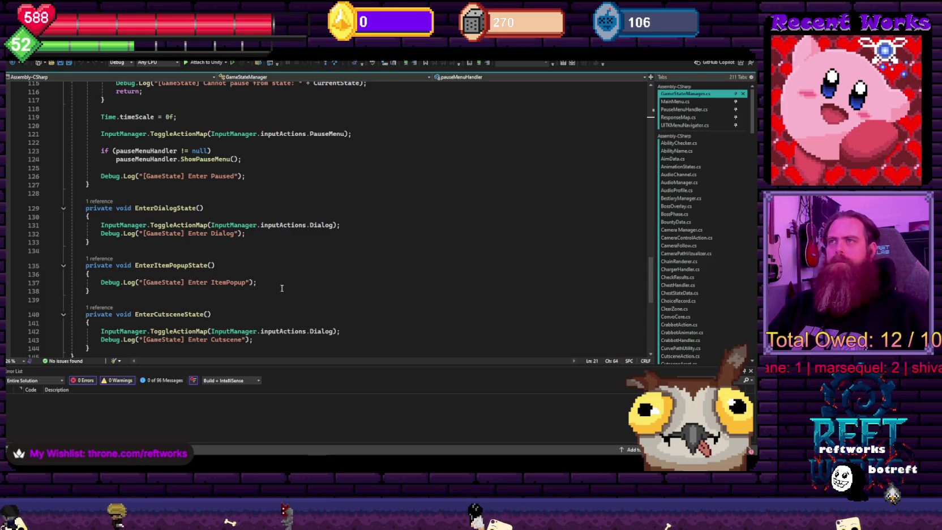
pyautogui.scroll(4, 217, 266)
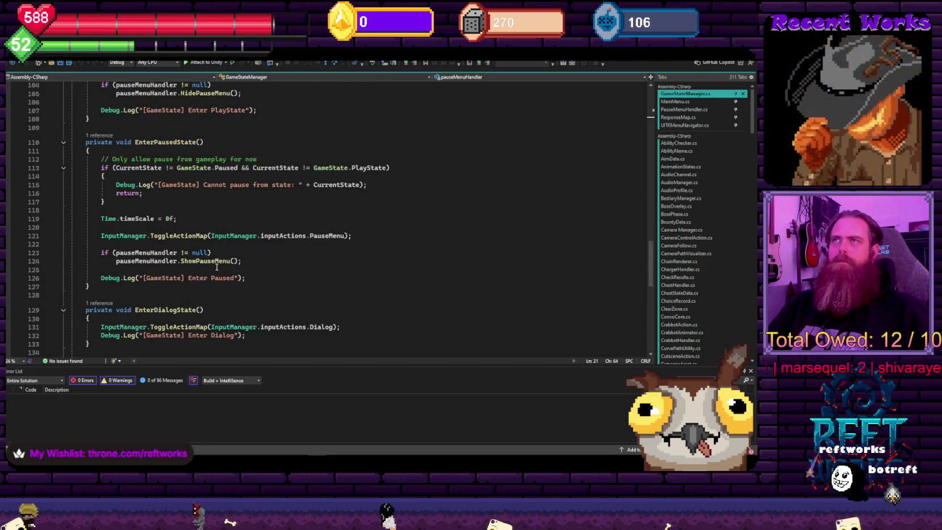
pyautogui.scroll(-6, 194, 301)
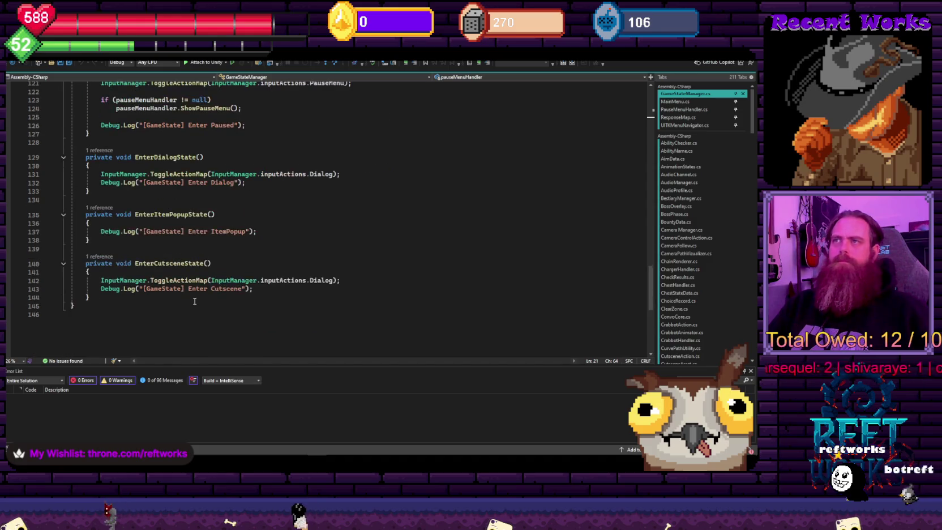
pyautogui.scroll(11, 196, 289)
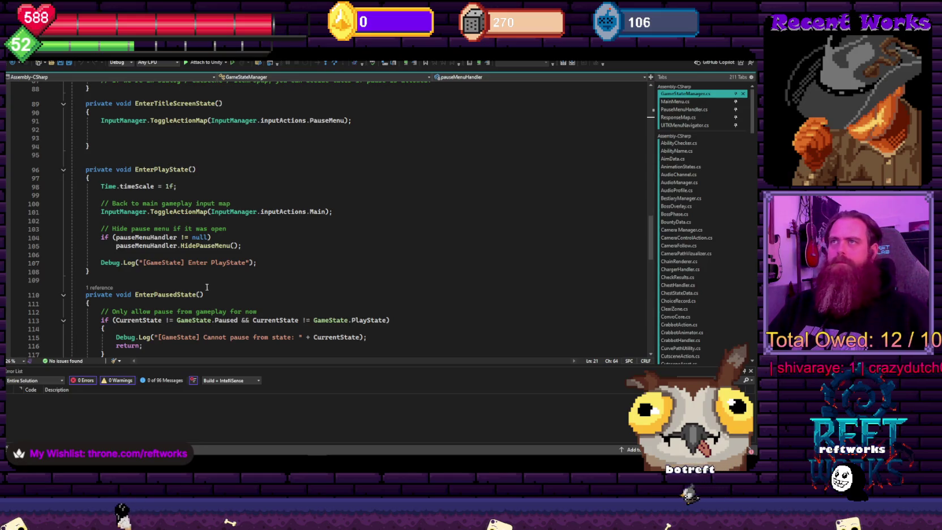
pyautogui.scroll(4, 303, 315)
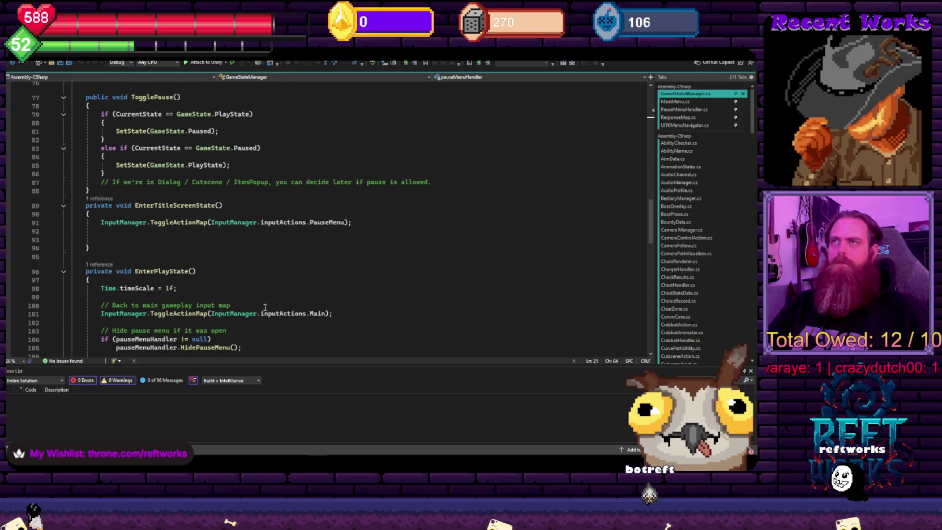
pyautogui.scroll(7, 238, 282)
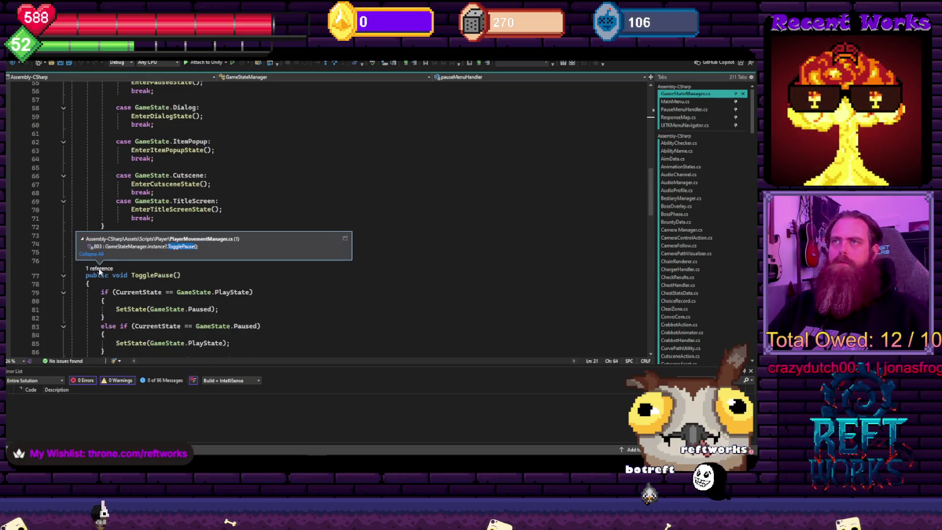
# Open the TogglePause call site in PlayerMovementManager.cs and look it over
pyautogui.doubleClick(140, 247)
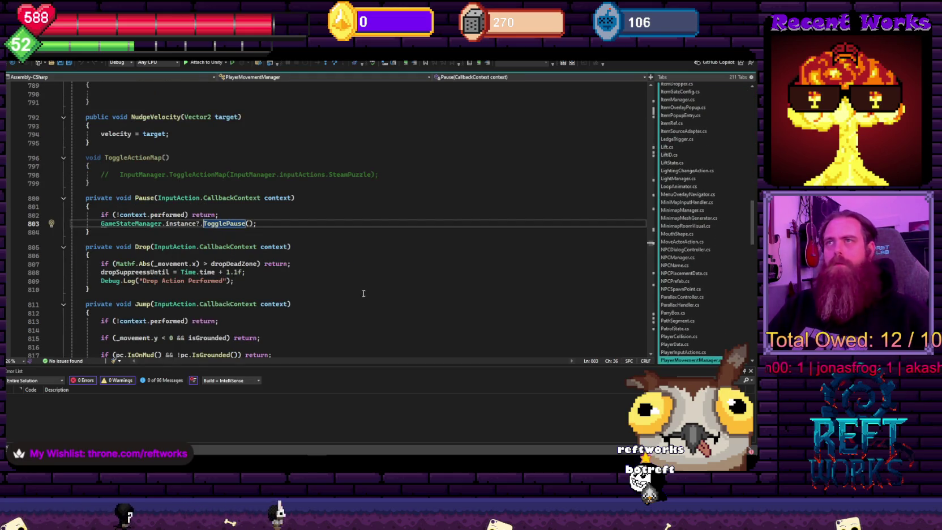
pyautogui.click(317, 281)
pyautogui.scroll(-20, 294, 283)
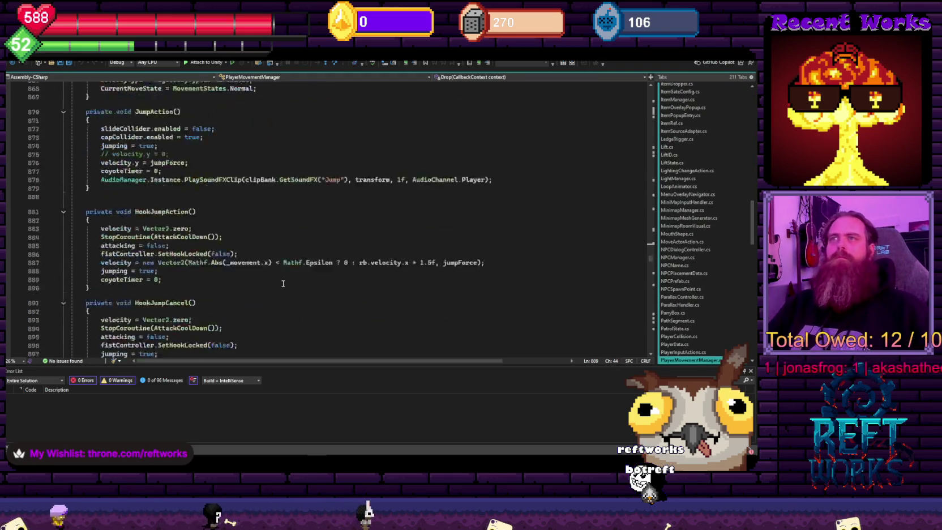
pyautogui.scroll(15, 282, 285)
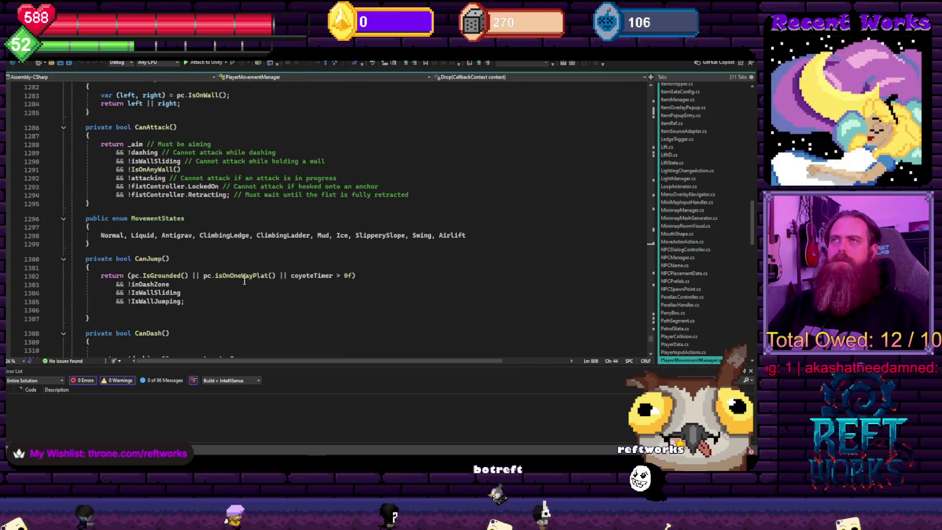
# Return to GameStateManager.cs and read down through the SetState switch
pyautogui.hotkey('ctrl', 'Tab')
pyautogui.scroll(-7, 217, 276)
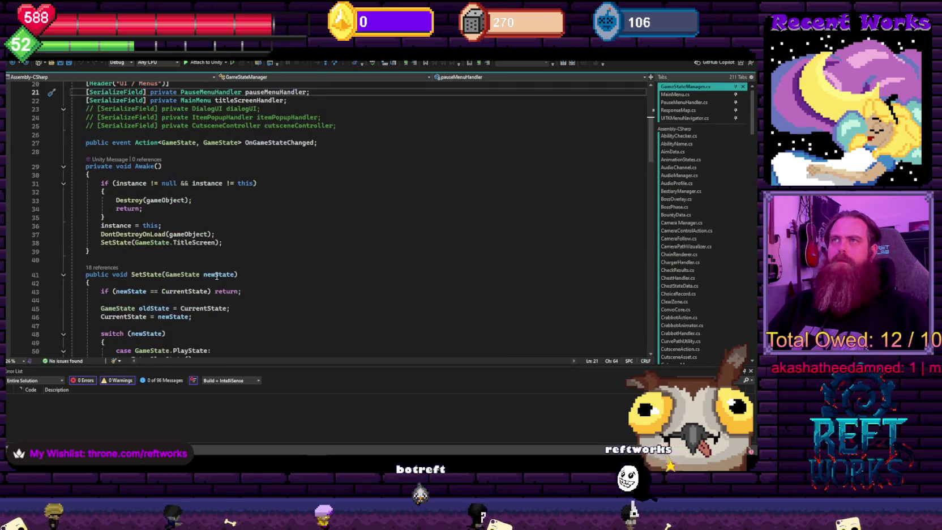
pyautogui.scroll(-1, 216, 277)
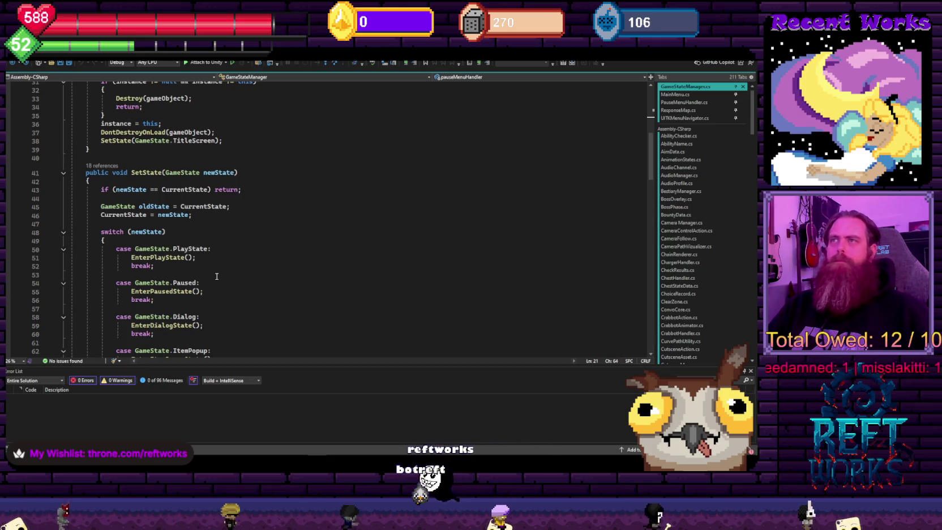
pyautogui.scroll(-1, 217, 276)
pyautogui.click(236, 242)
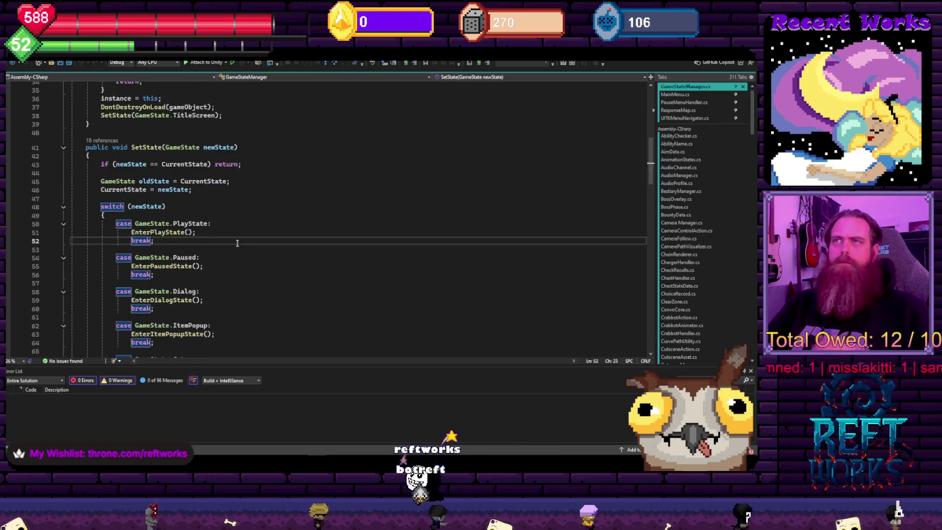
pyautogui.scroll(-9, 235, 272)
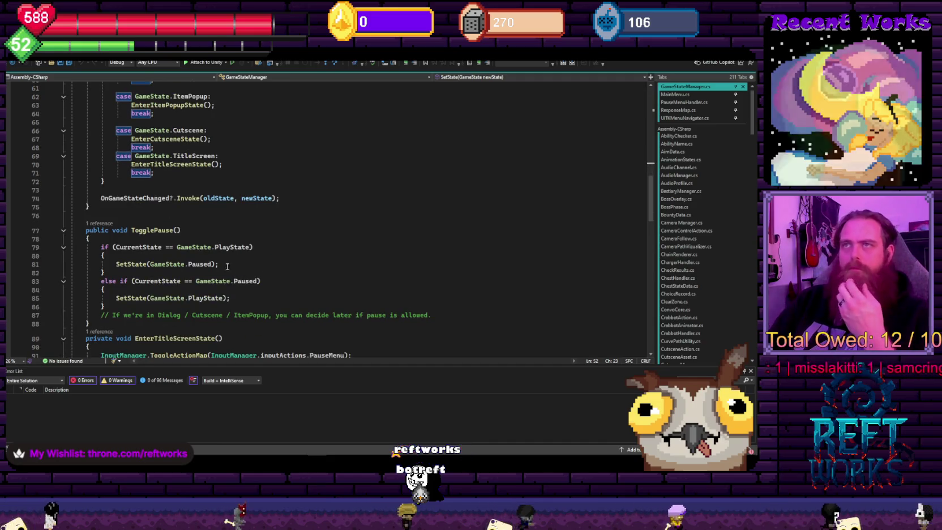
pyautogui.scroll(-4, 253, 245)
pyautogui.scroll(-2, 253, 245)
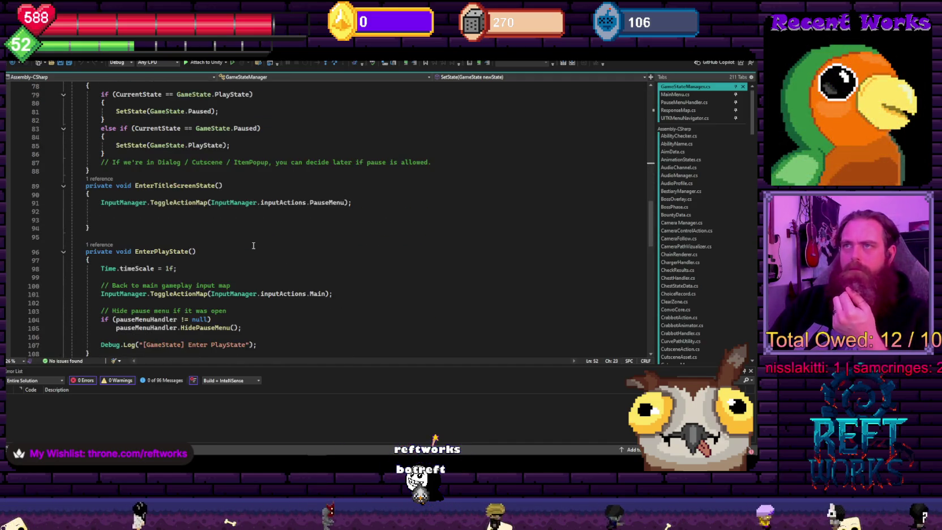
pyautogui.scroll(-7, 238, 242)
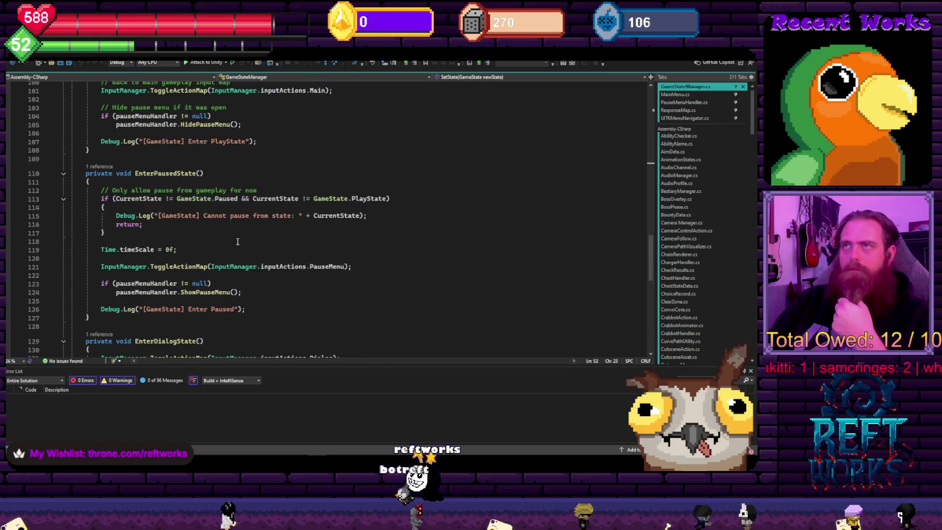
# List EnterPausedState's references, then go back to the Unity editor
pyautogui.click(105, 168)
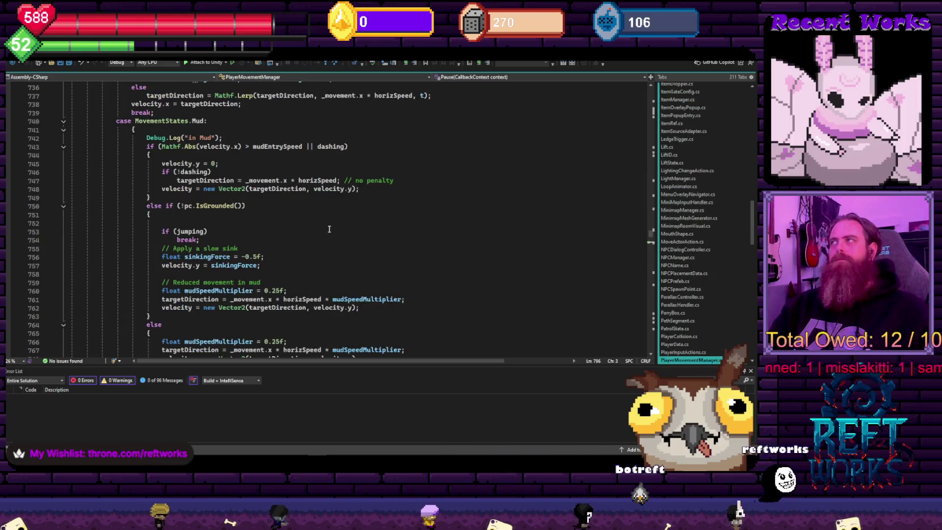
pyautogui.scroll(20, 316, 225)
pyautogui.scroll(4, 316, 225)
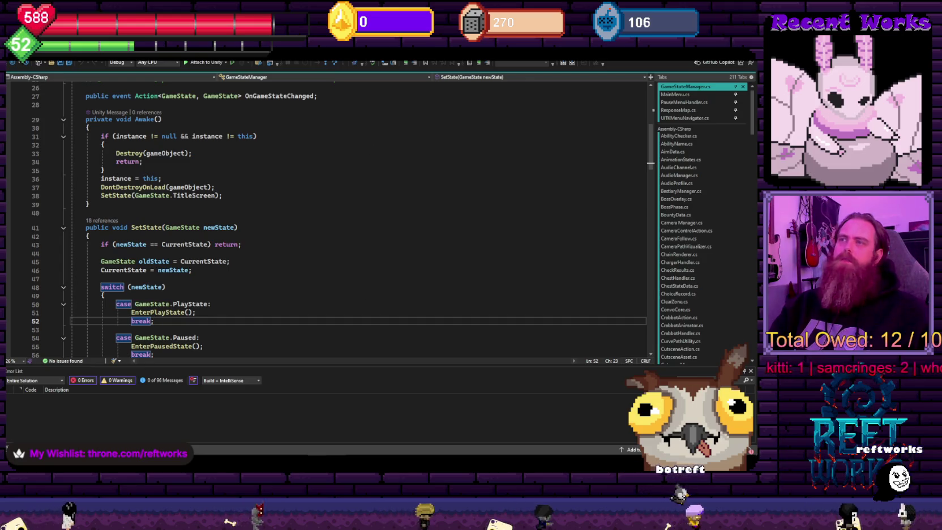
pyautogui.hotkey('alt', 'Tab')
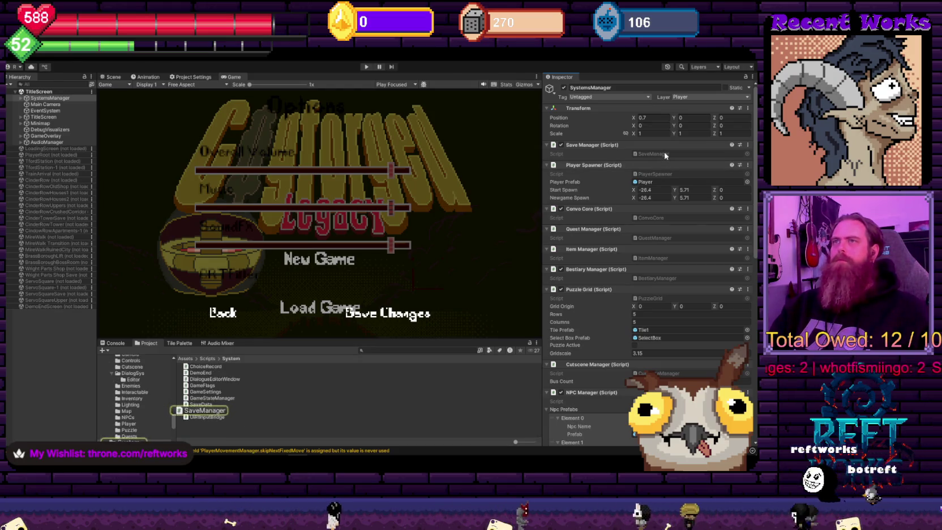
# Glance at the code in Visual Studio and return to GameStateManager.cs
pyautogui.hotkey('alt', 'Tab')
pyautogui.scroll(3, 289, 270)
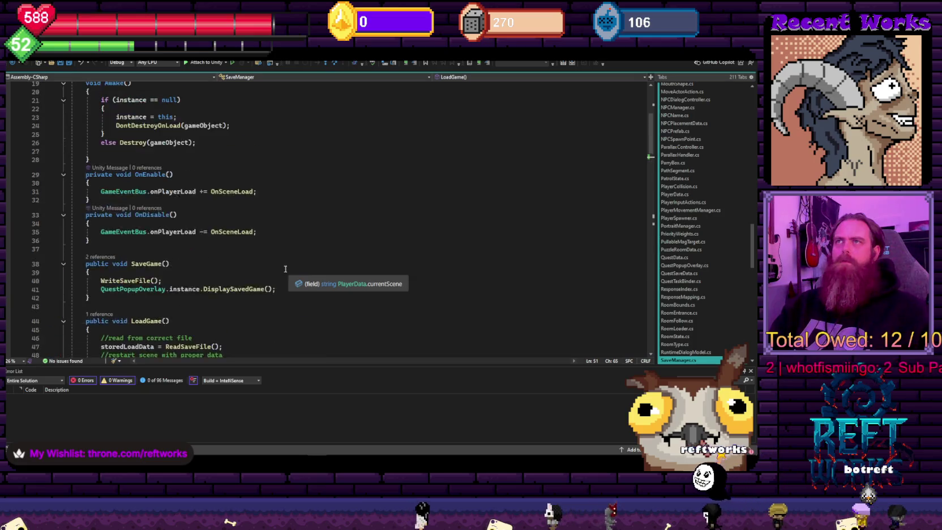
pyautogui.scroll(-20, 292, 266)
pyautogui.scroll(3, 292, 264)
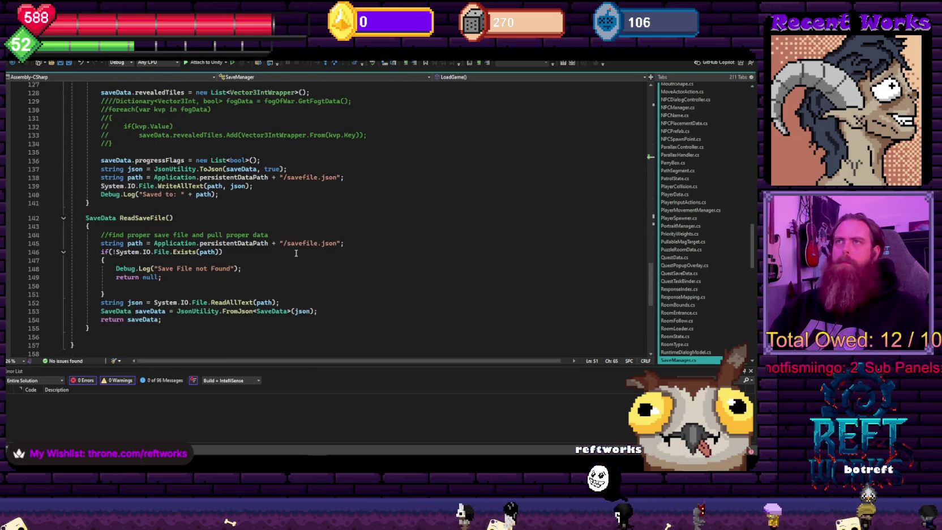
pyautogui.hotkey('ctrl', 'Tab')
# Back in Unity, open SystemsManager's World Manager script from the Inspector
pyautogui.hotkey('alt', 'Tab')
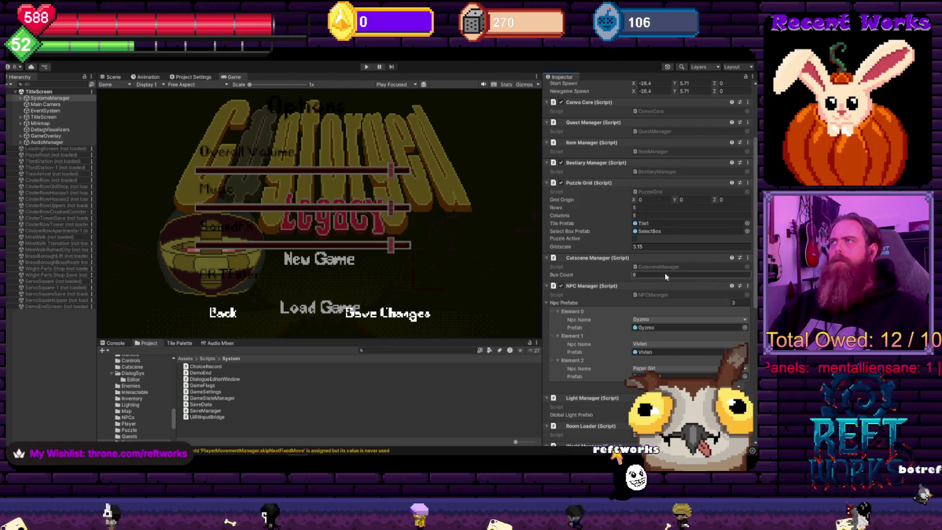
pyautogui.scroll(-3, 651, 295)
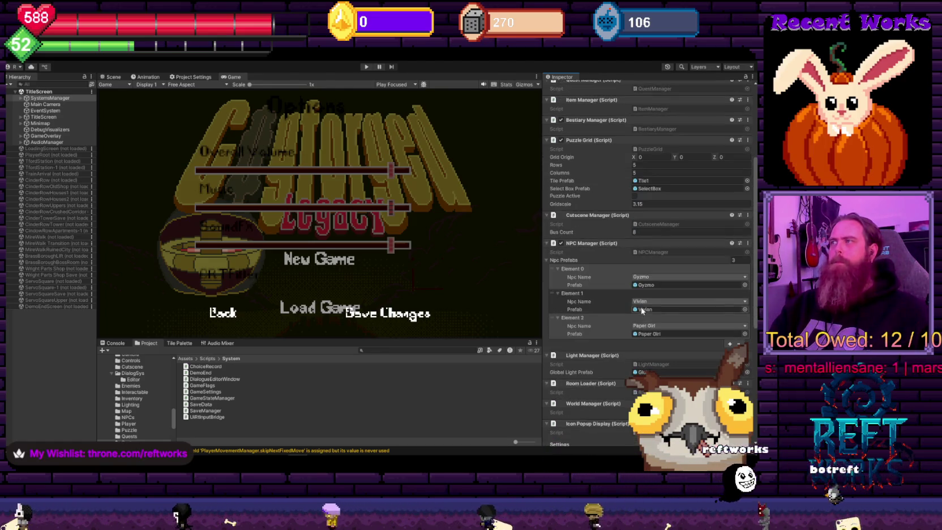
pyautogui.scroll(-2, 645, 310)
pyautogui.scroll(-1, 650, 309)
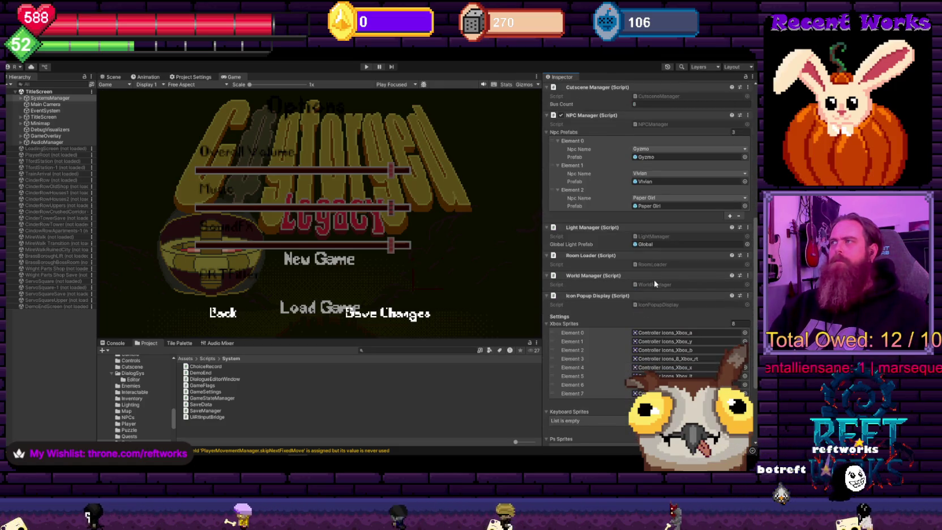
pyautogui.scroll(-3, 651, 307)
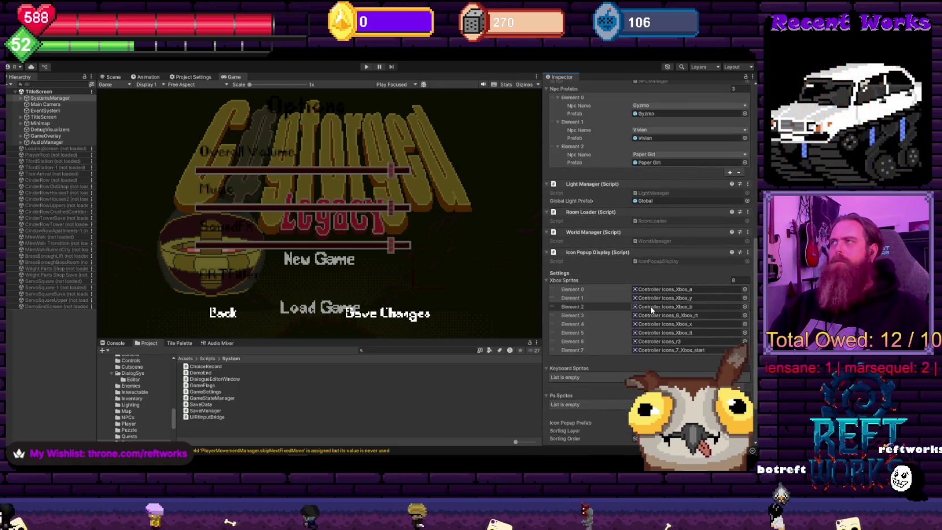
pyautogui.doubleClick(652, 242)
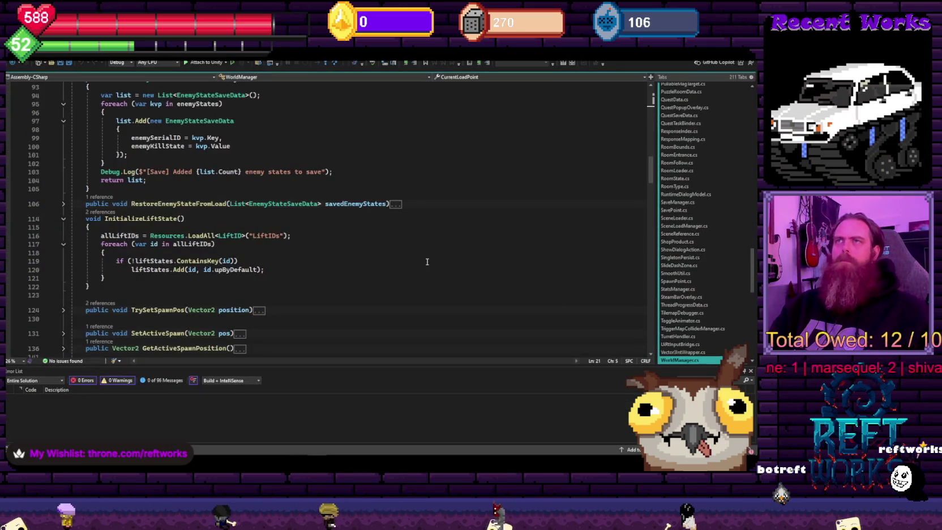
# Scroll down through WorldManager's save and restore methods
pyautogui.scroll(-5, 245, 262)
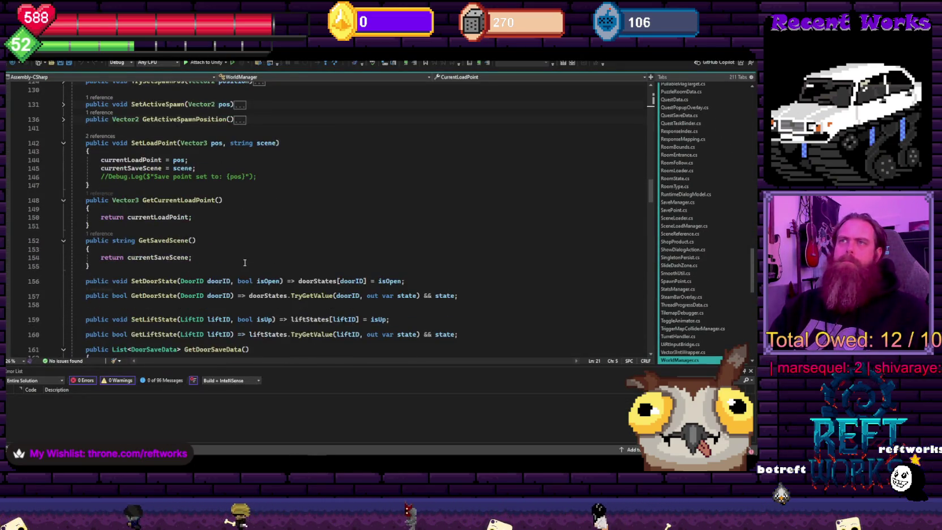
pyautogui.scroll(-4, 247, 266)
pyautogui.scroll(-18, 243, 260)
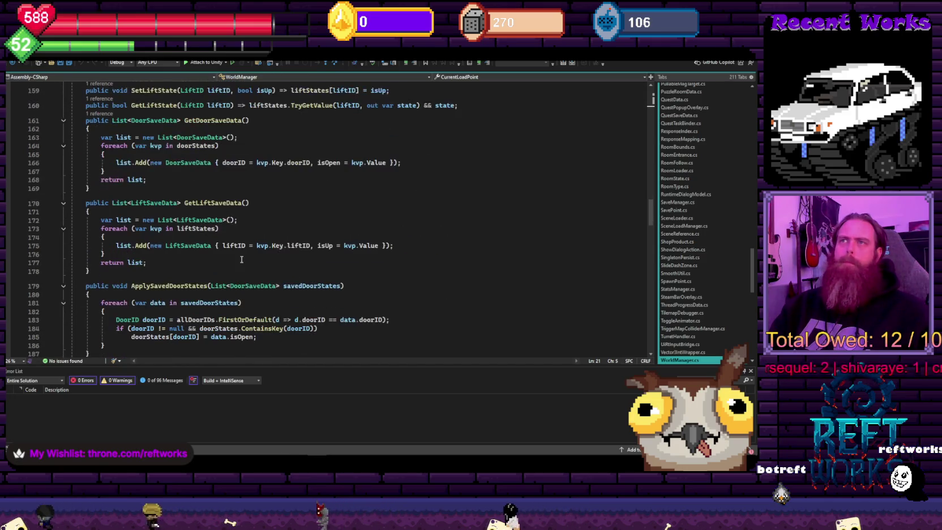
pyautogui.scroll(-20, 242, 259)
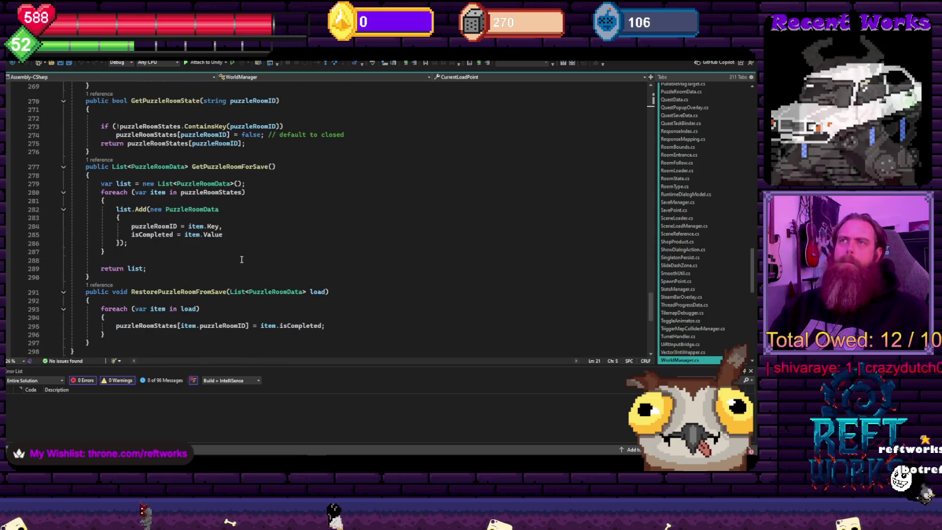
pyautogui.scroll(-5, 242, 259)
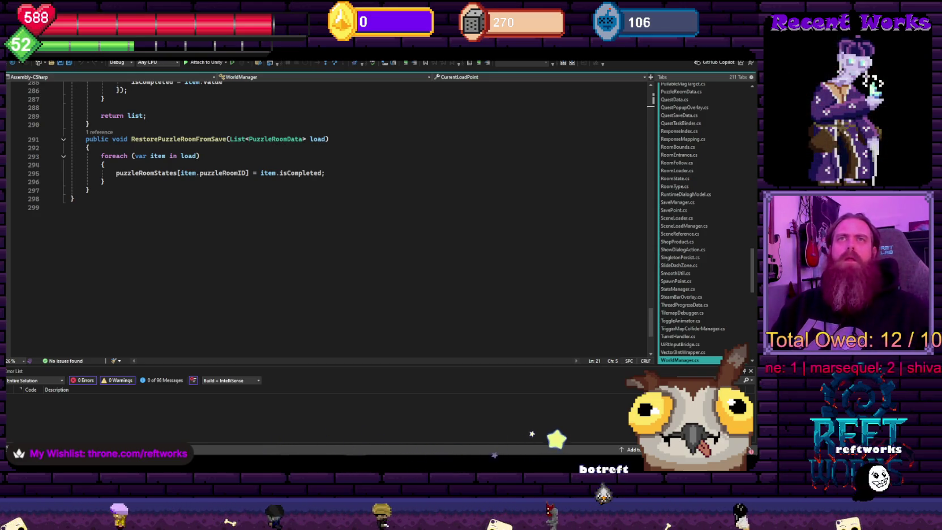
# Place the caret at the end of WorldManager.cs, then return to Unity
pyautogui.click(283, 296)
pyautogui.scroll(5, 283, 296)
pyautogui.scroll(5, 283, 296)
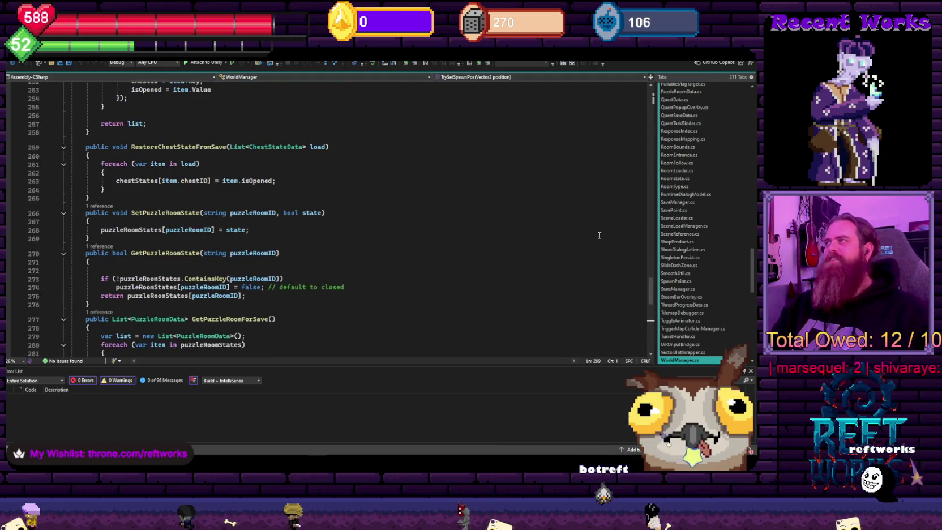
pyautogui.scroll(1, 726, 292)
pyautogui.scroll(-1, 725, 292)
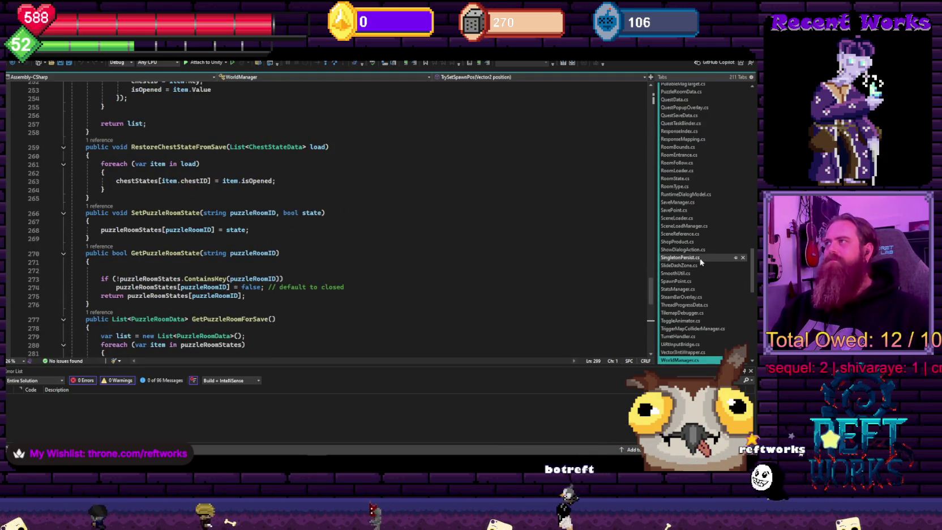
pyautogui.hotkey('alt', 'Tab')
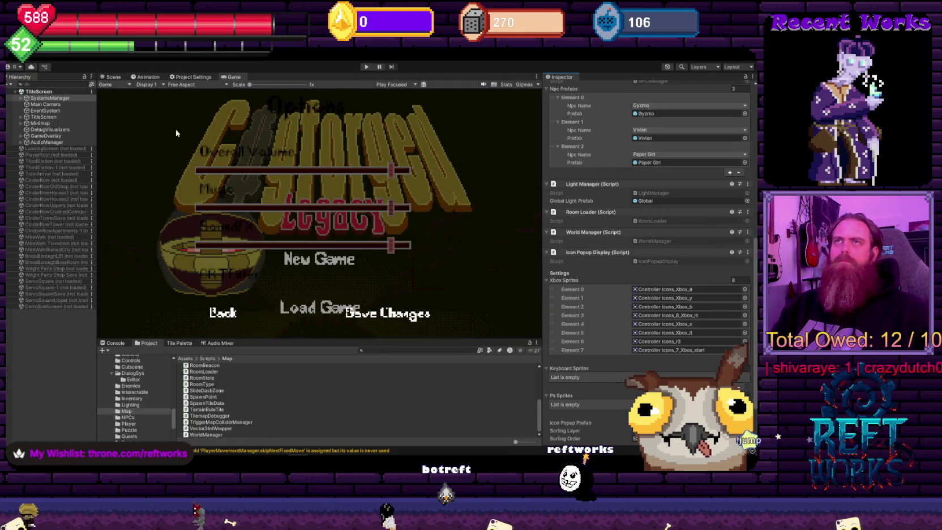
# Expand SystemsManager and inspect its DevGlobalLight, ChainRenderer and AudioManager children, then reselect SystemsManager
pyautogui.click(43, 117)
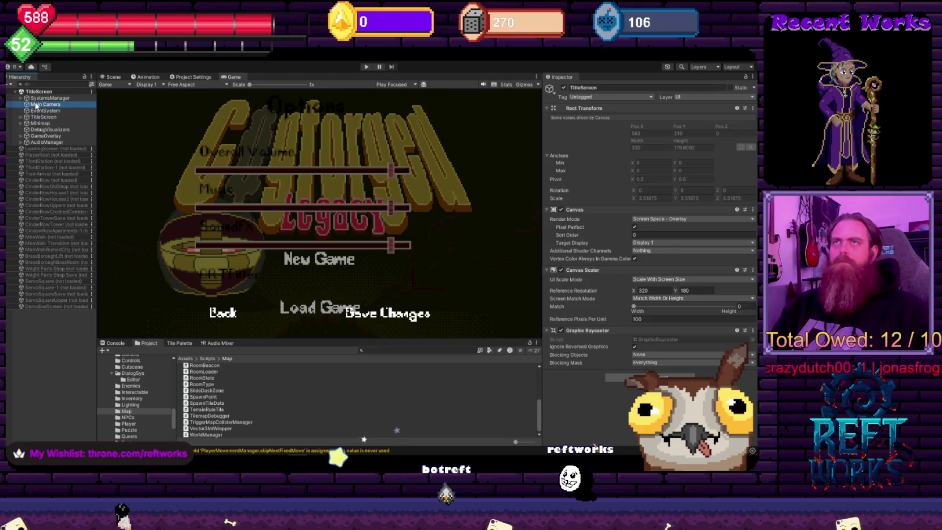
pyautogui.click(38, 99)
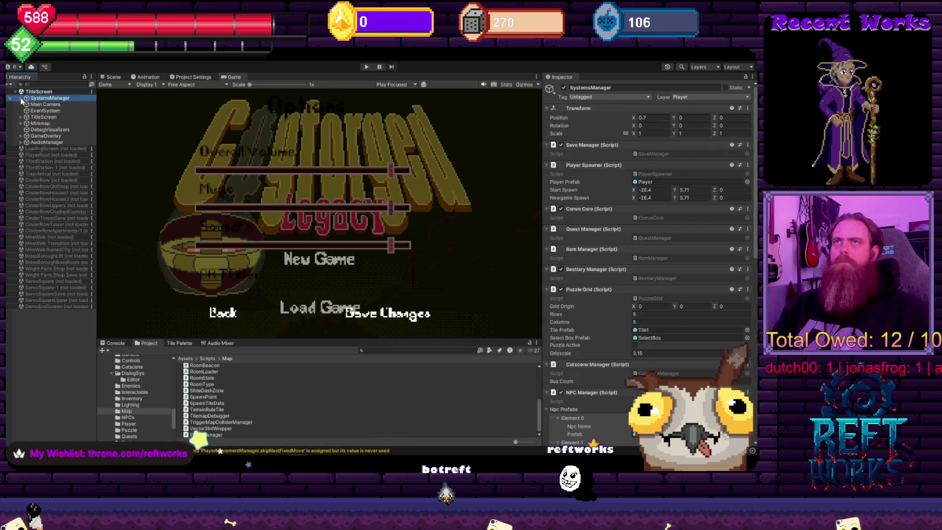
pyautogui.click(21, 98)
pyautogui.click(53, 111)
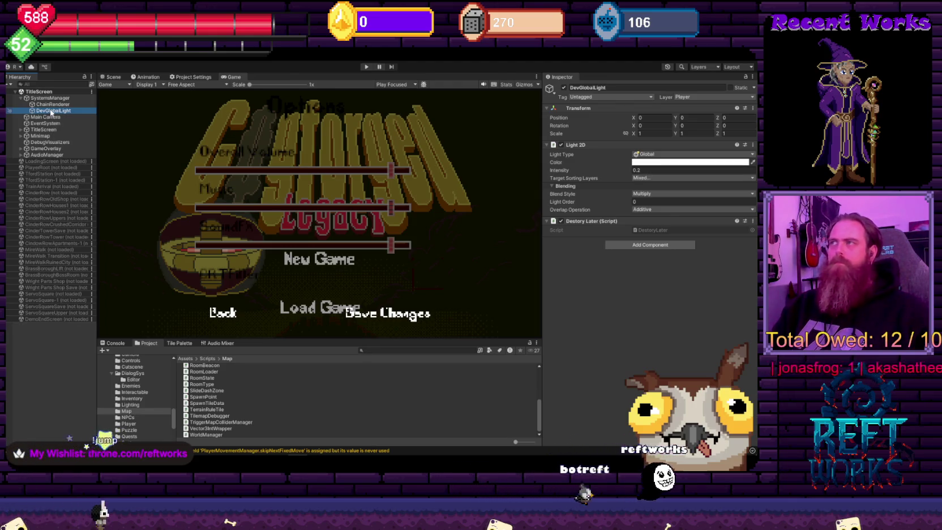
pyautogui.click(51, 104)
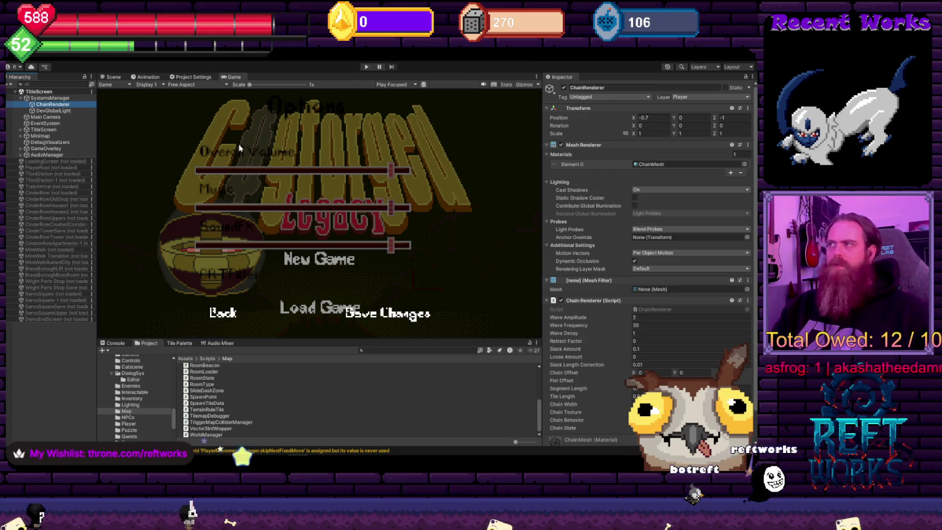
pyautogui.scroll(-3, 707, 248)
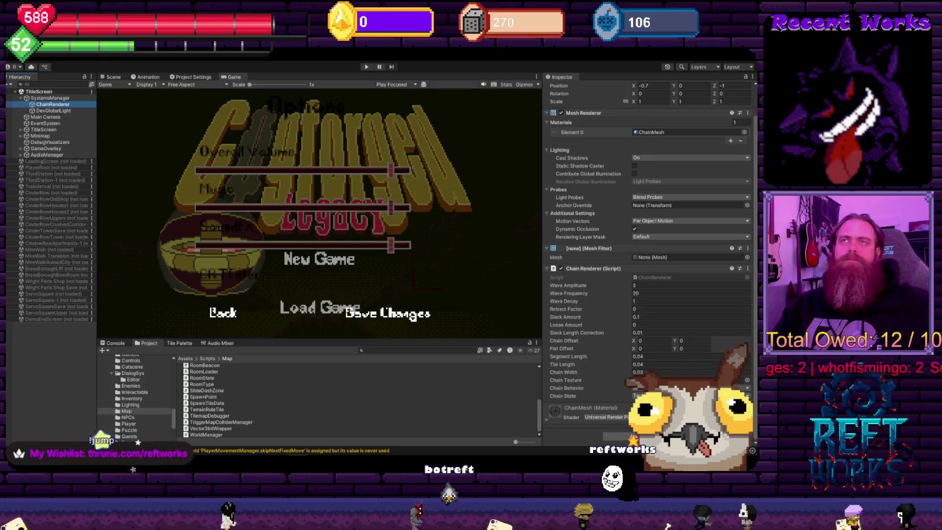
pyautogui.click(48, 154)
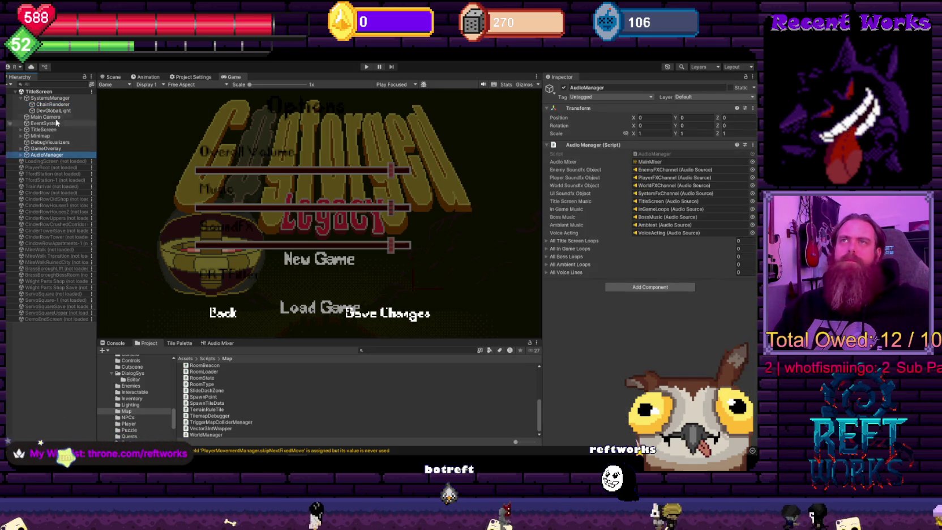
pyautogui.click(50, 98)
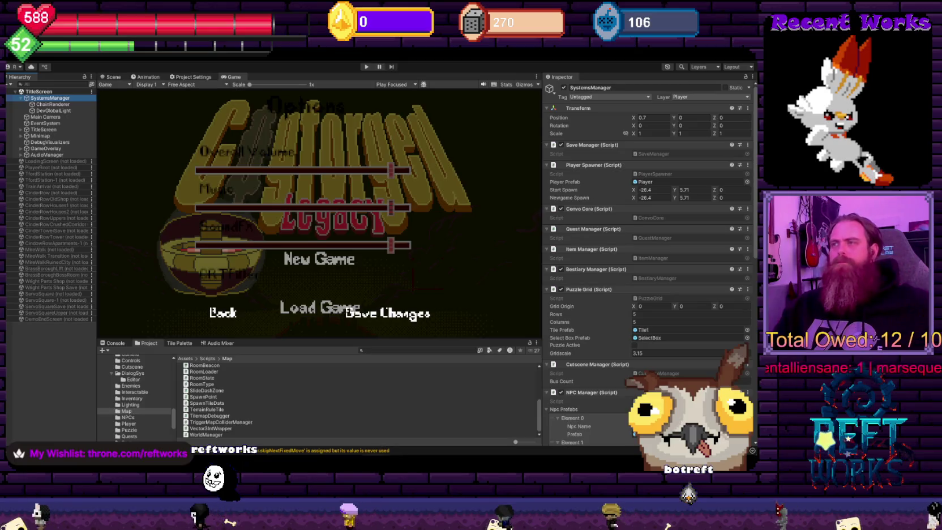
pyautogui.hotkey('alt', 'Tab')
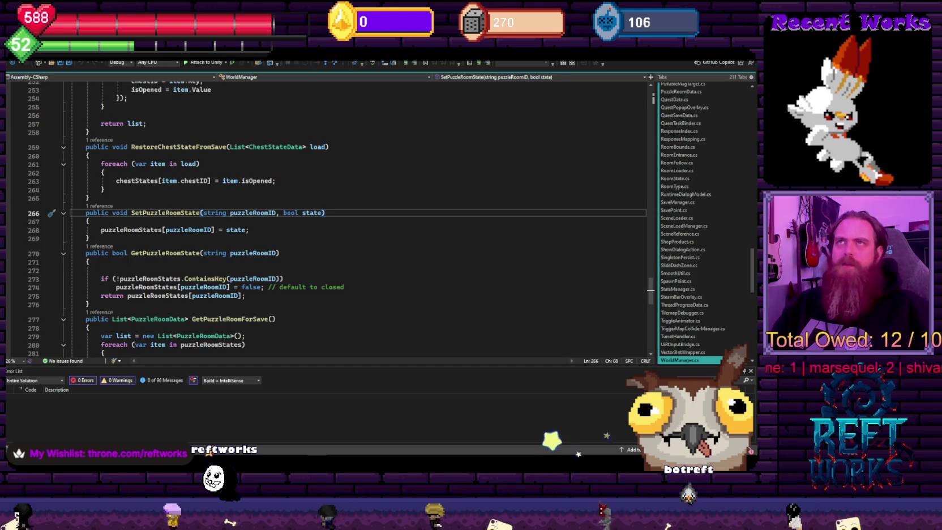
# Run a Find in Files search for 'has.focus' across the entire solution
pyautogui.click(69, 61)
pyautogui.moveTo(71, 67)
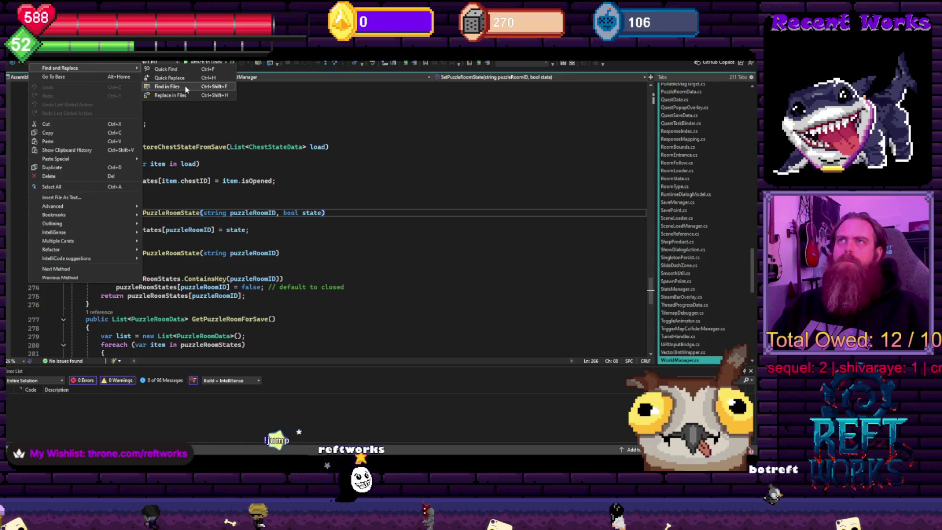
pyautogui.click(170, 86)
pyautogui.write('has.')
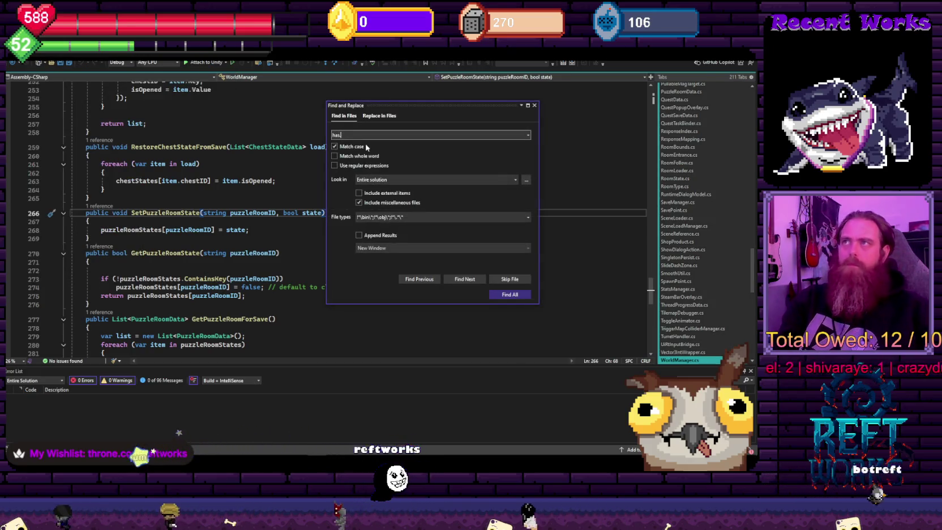
pyautogui.write('s')
pyautogui.press('Return')
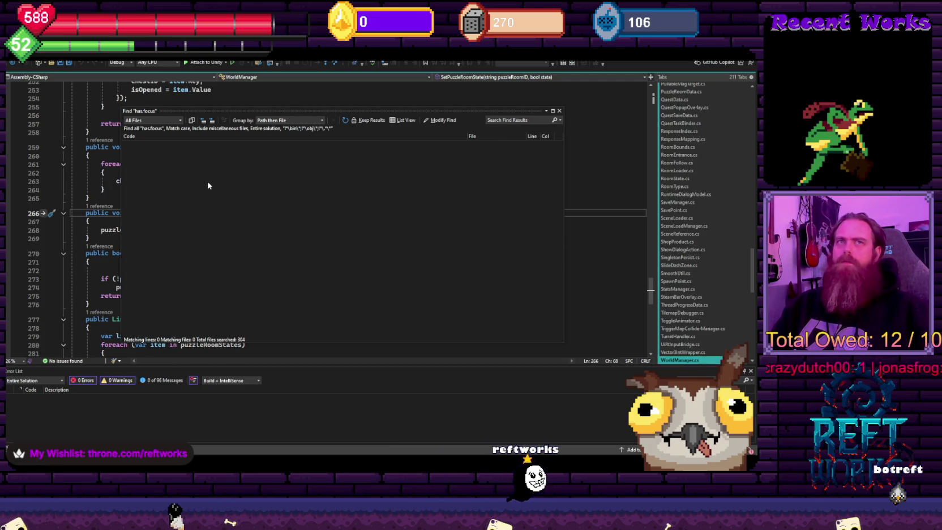
# Review the empty search results, clear the results filter and close the results window
pyautogui.click(228, 165)
pyautogui.hotkey('ctrl', 'End')
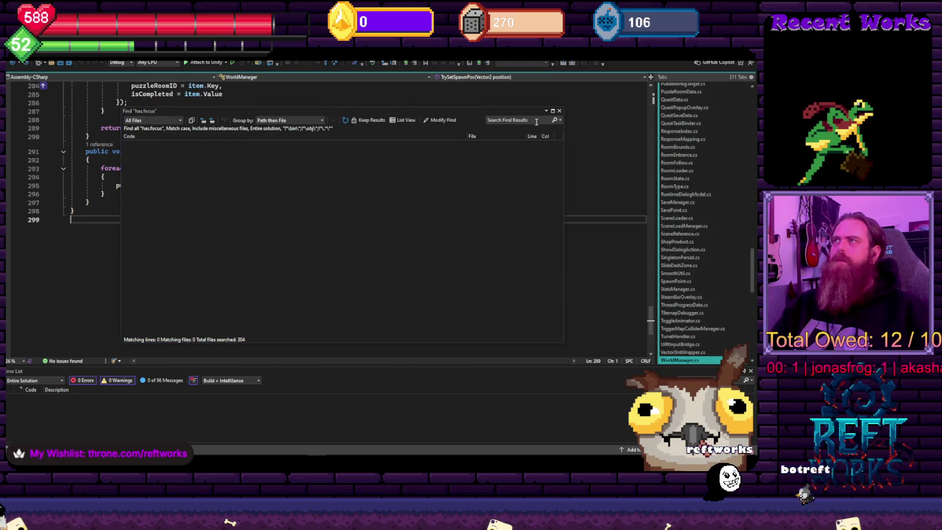
pyautogui.click(522, 120)
pyautogui.write('onapplicationfocu')
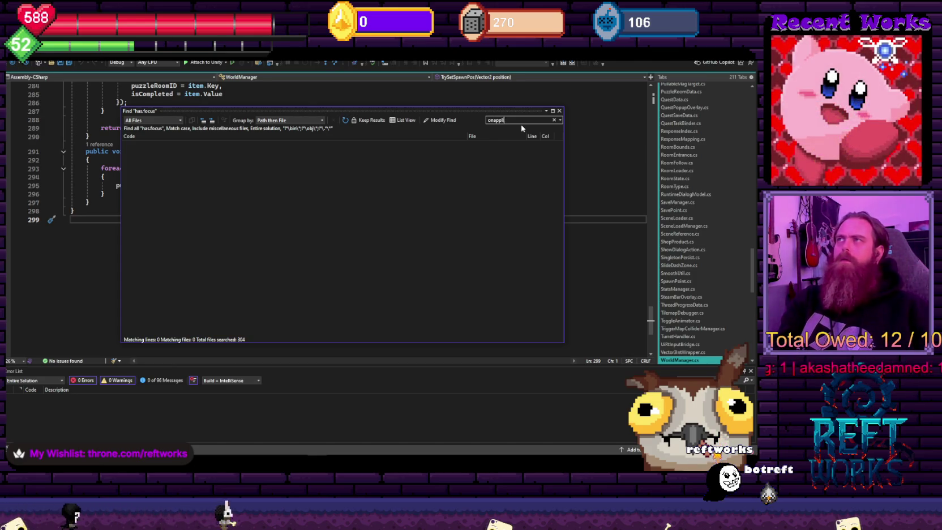
pyautogui.write('s')
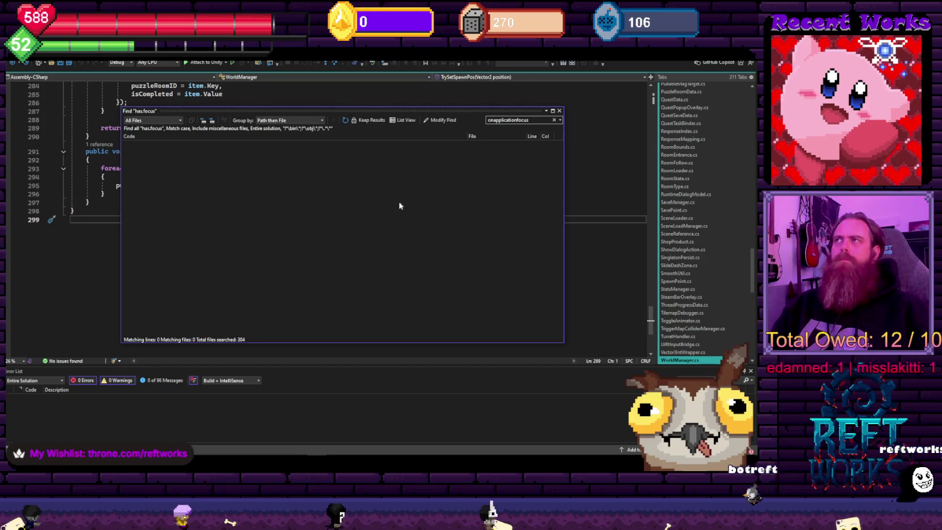
pyautogui.click(554, 119)
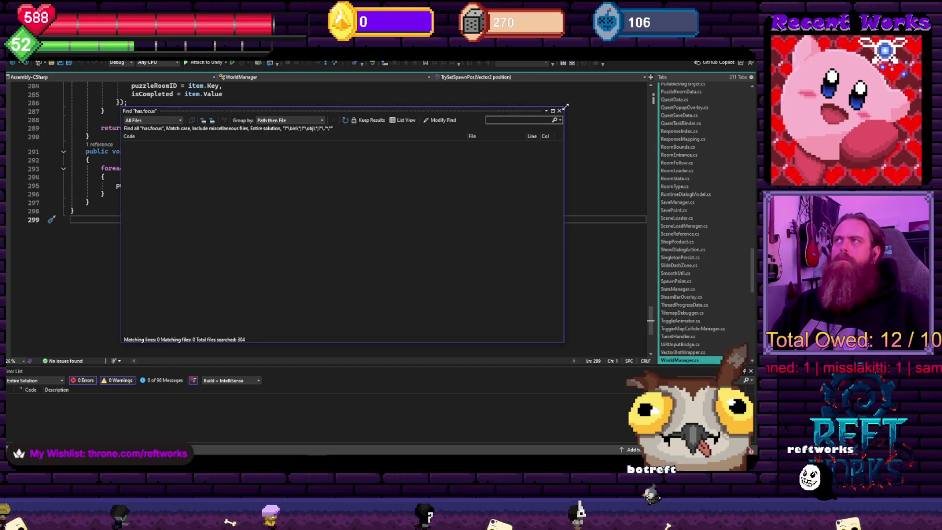
pyautogui.click(559, 110)
pyautogui.click(35, 52)
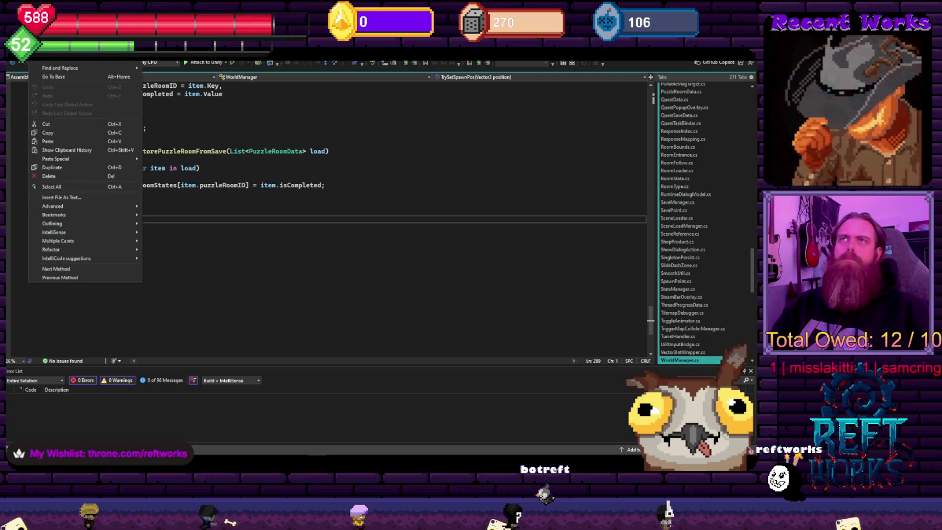
# Search the whole solution for 'onapplicationfocus' and close the empty results window
pyautogui.moveTo(113, 68)
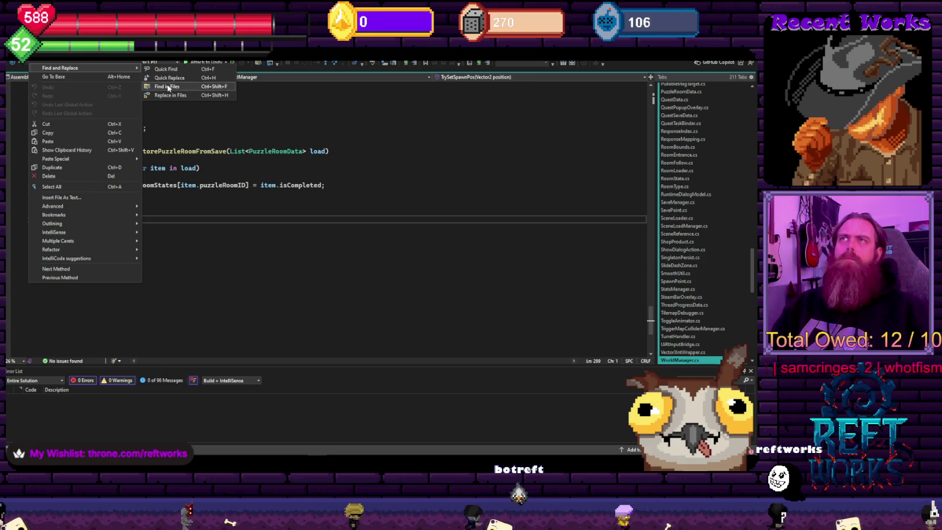
pyautogui.click(165, 87)
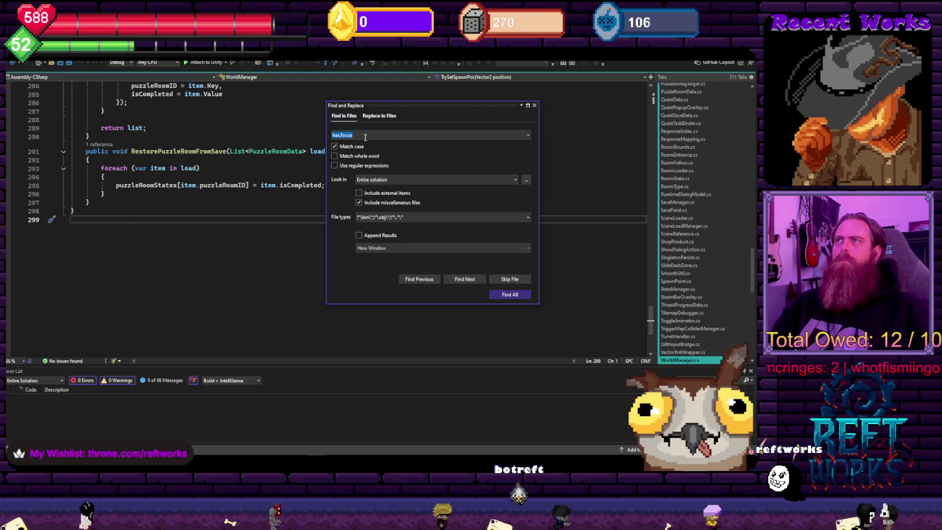
pyautogui.write('on')
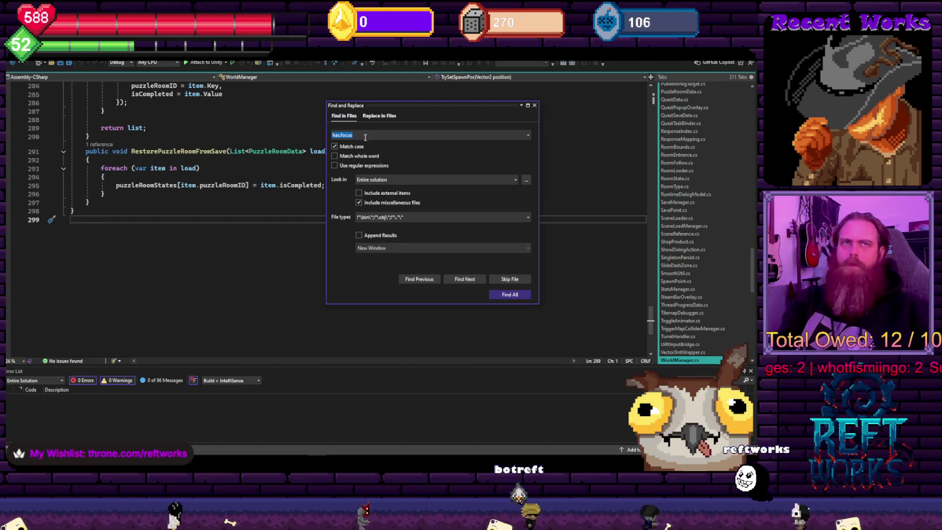
pyautogui.write('app')
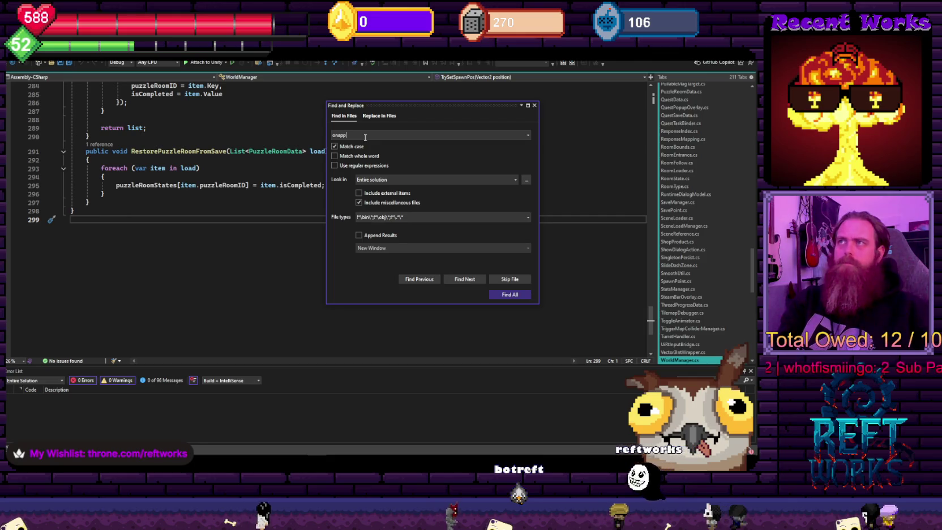
pyautogui.write('licationfocus')
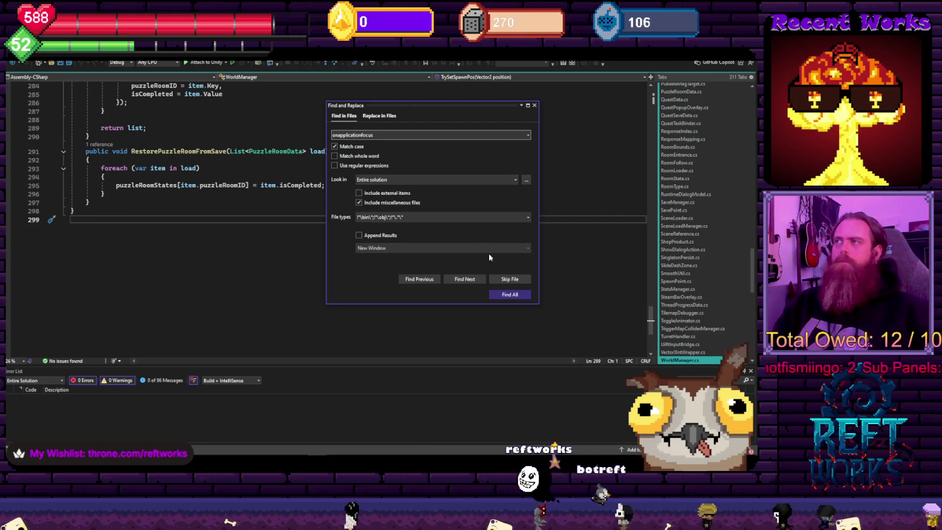
pyautogui.click(509, 295)
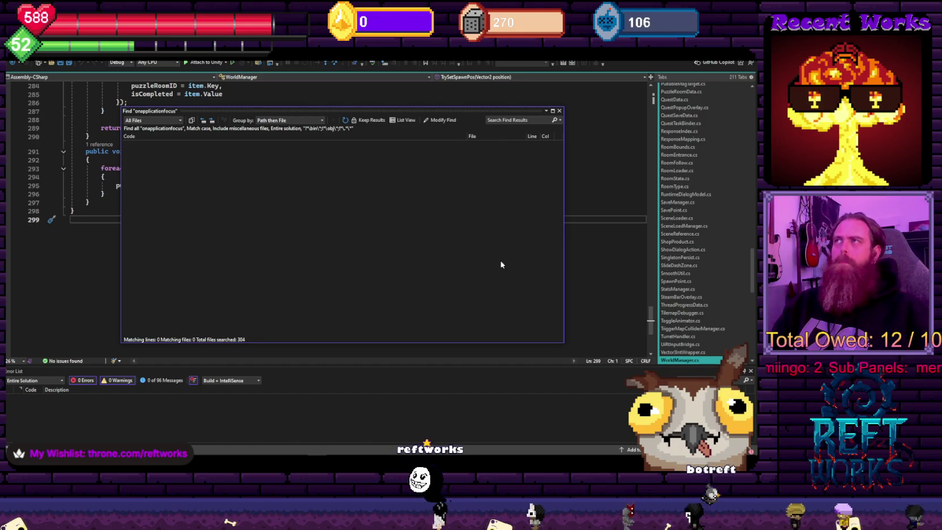
pyautogui.moveTo(368, 112); pyautogui.dragTo(356, 105)
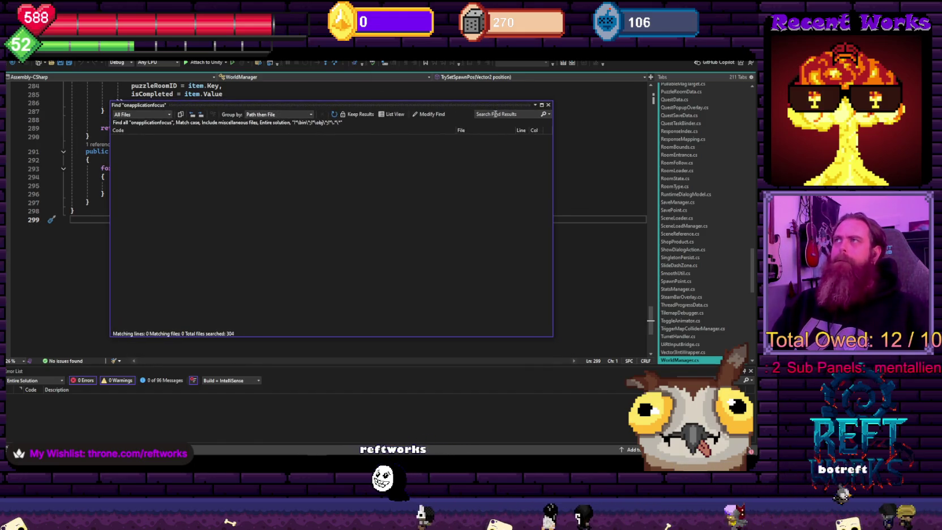
pyautogui.click(548, 105)
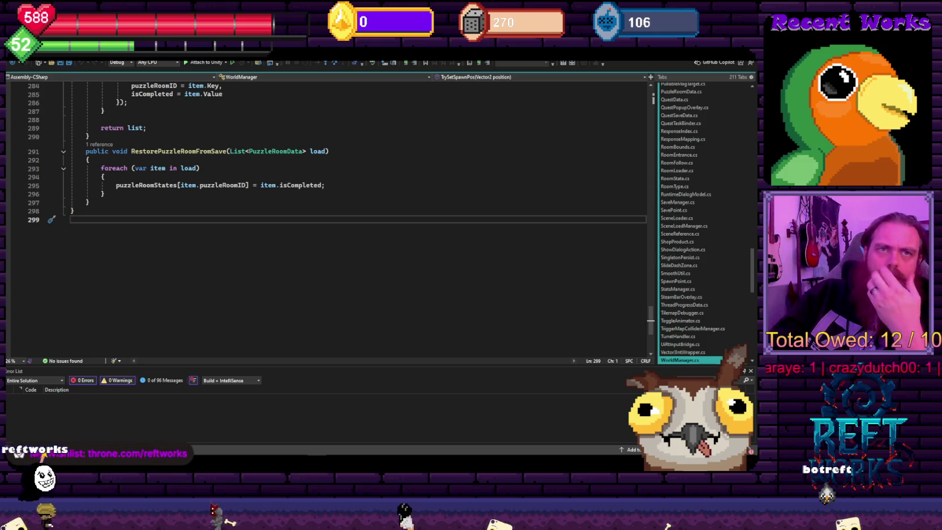
# Switch to SaveManager.cs, then return to the Unity editor
pyautogui.scroll(20, 404, 286)
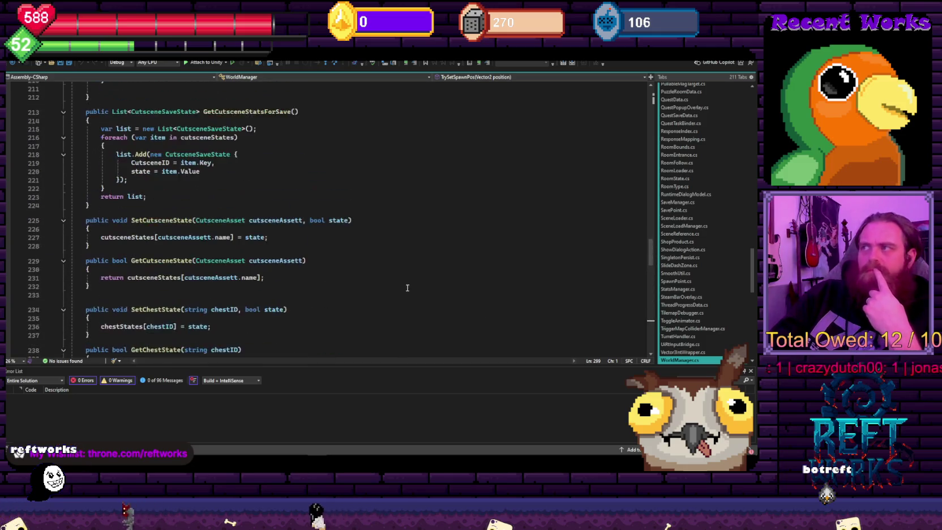
pyautogui.scroll(-2, 422, 192)
pyautogui.hotkey('ctrl', 'Tab')
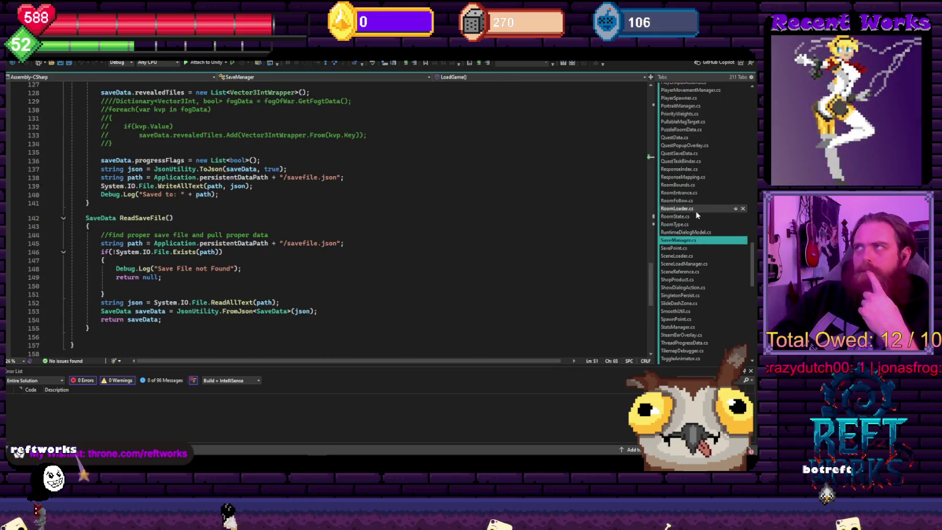
pyautogui.scroll(4, 344, 210)
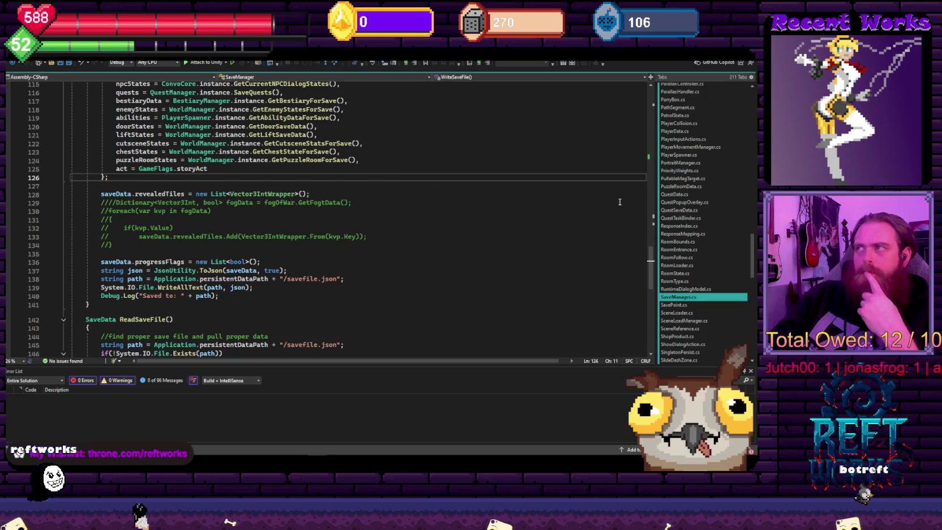
pyautogui.hotkey('alt', 'Tab')
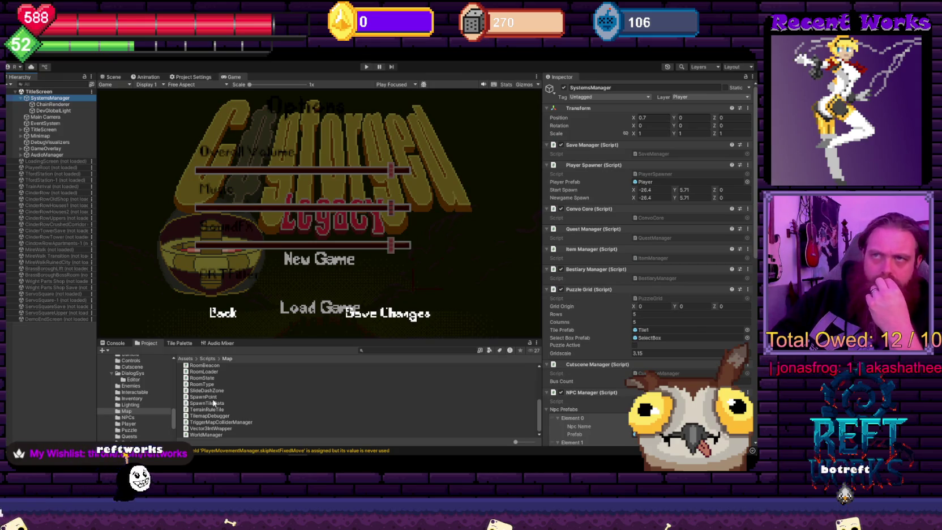
# Clear the 'hasfocus' Project search field and enter Play mode with Ctrl+P
pyautogui.hotkey('alt', 'e')
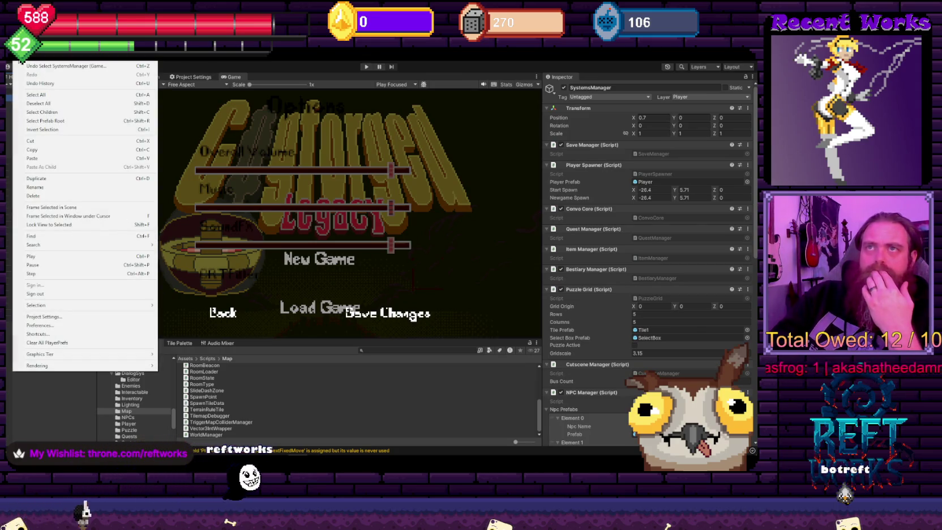
pyautogui.click(6, 118)
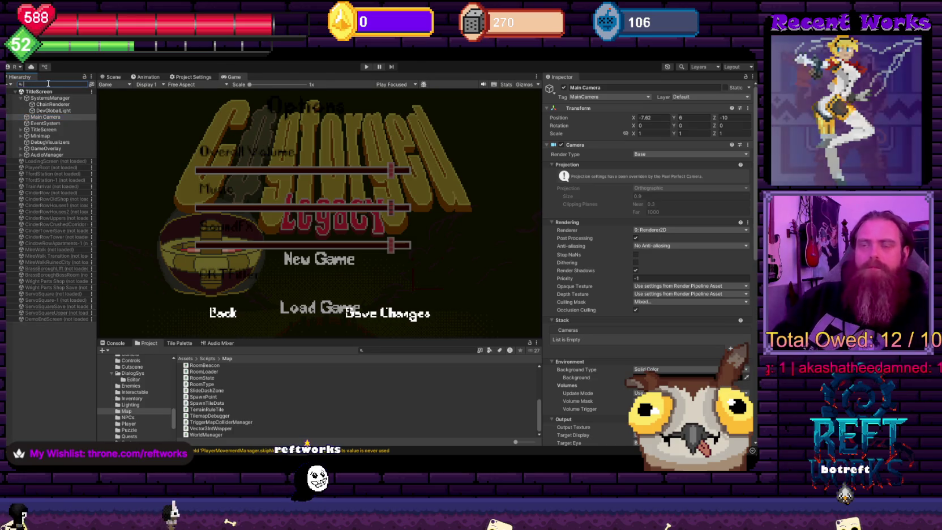
pyautogui.write('hasfocu')
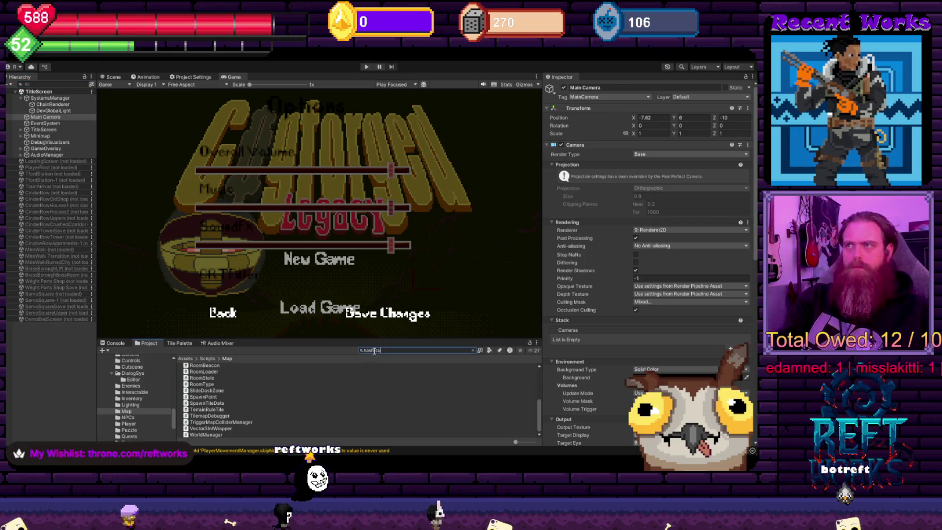
pyautogui.write('s')
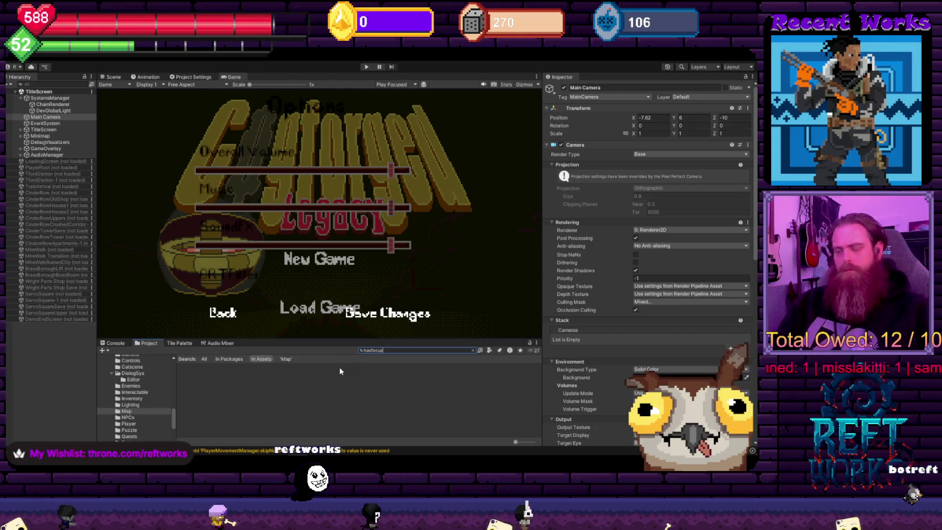
pyautogui.hotkey('ctrl', 'a')
pyautogui.press('BackSpace')
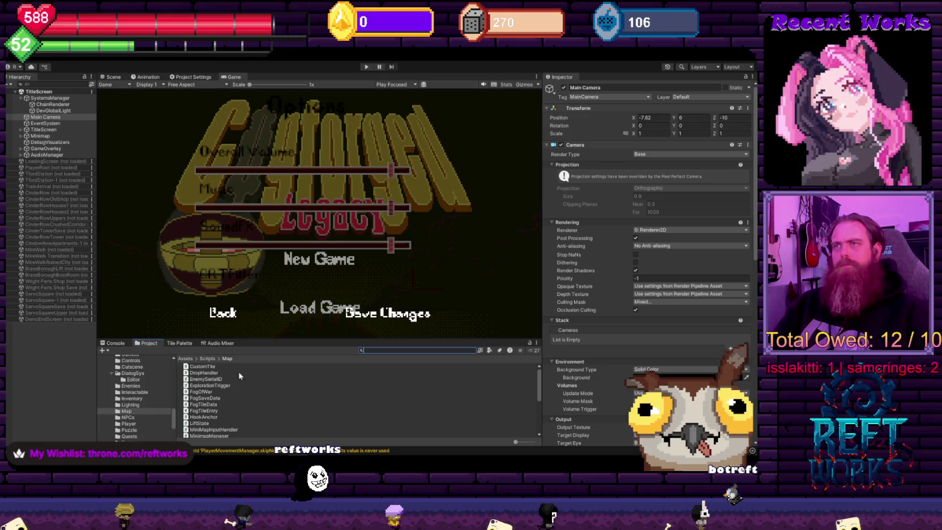
pyautogui.hotkey('ctrl', 'p')
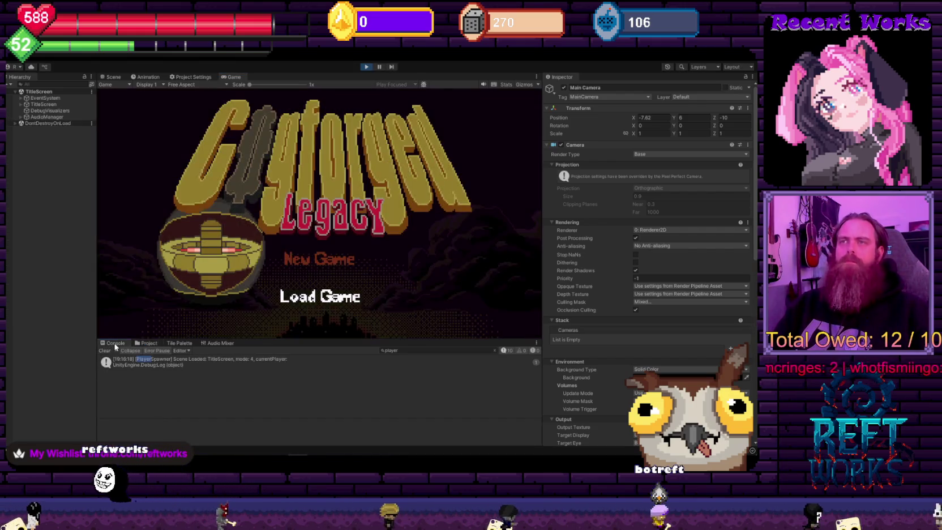
# Clear the Console filter, start a New Game, get past the loading screen and pause
pyautogui.click(494, 350)
pyautogui.click(319, 259)
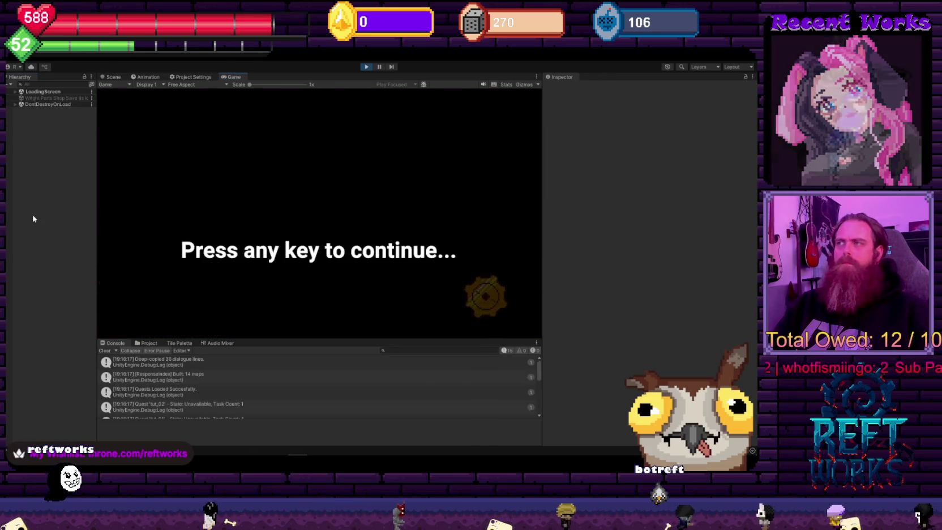
pyautogui.press('space')
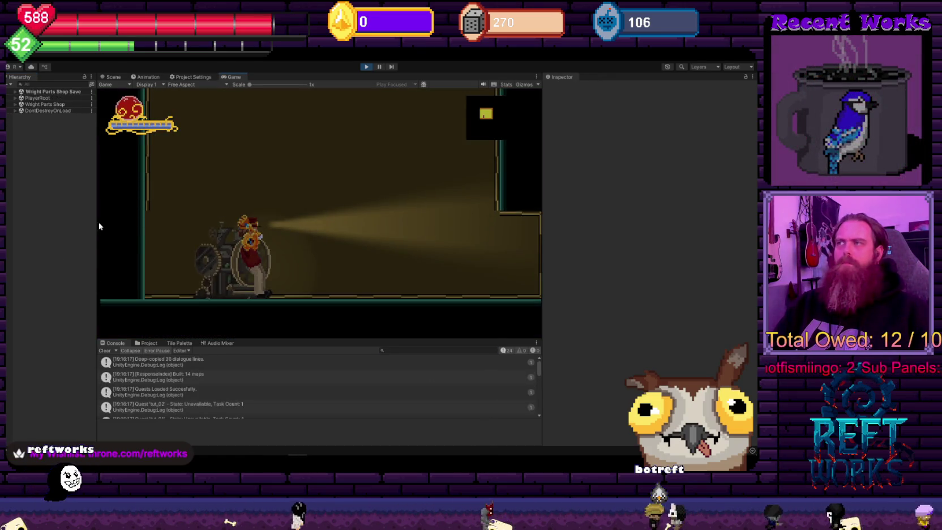
pyautogui.press('Escape')
# Open PlayerMovementManager.cs from the Enter Paused log's stack-trace link
pyautogui.scroll(-10, 263, 385)
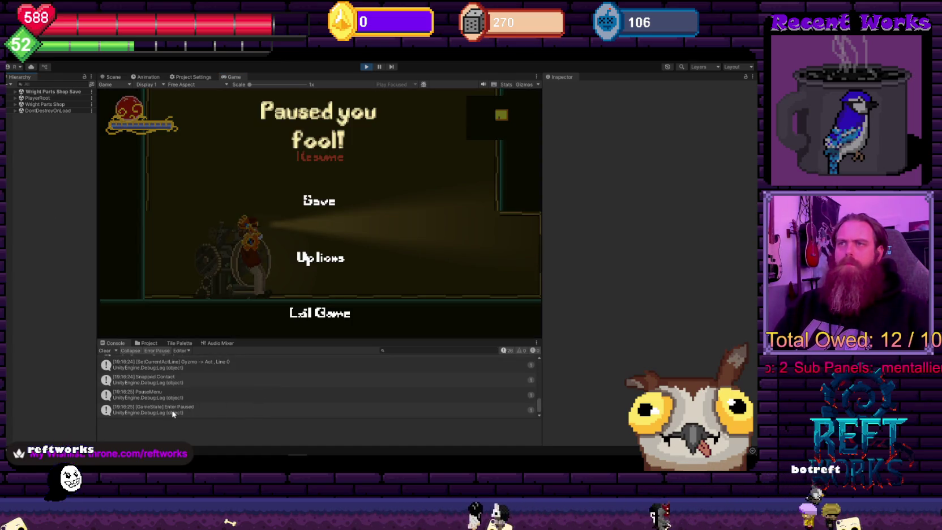
pyautogui.click(172, 414)
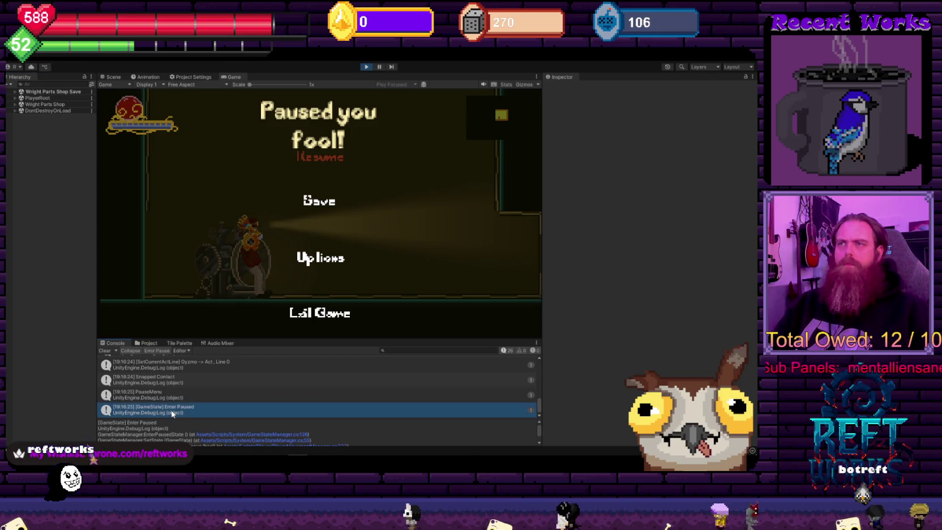
pyautogui.scroll(-2, 220, 432)
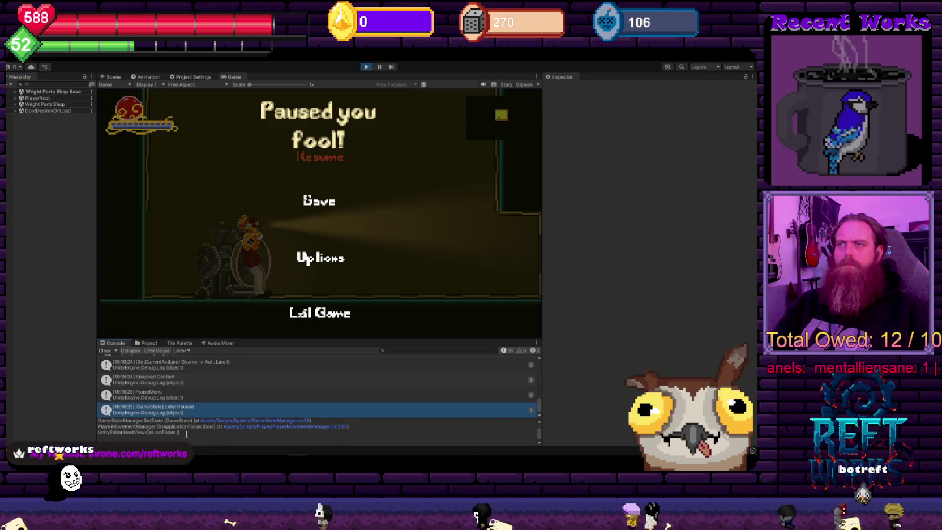
pyautogui.click(248, 427)
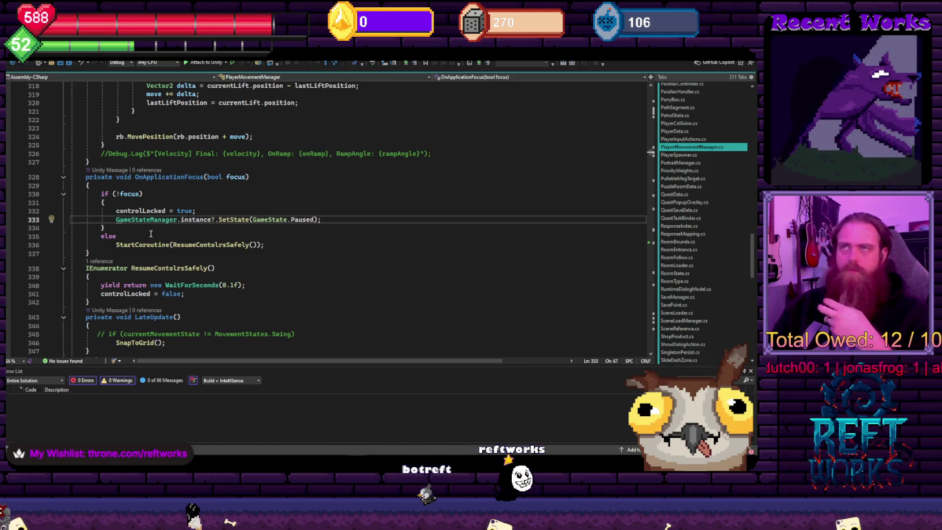
# Cut the whole OnApplicationFocus method out of PlayerMovementManager.cs
pyautogui.moveTo(203, 221)
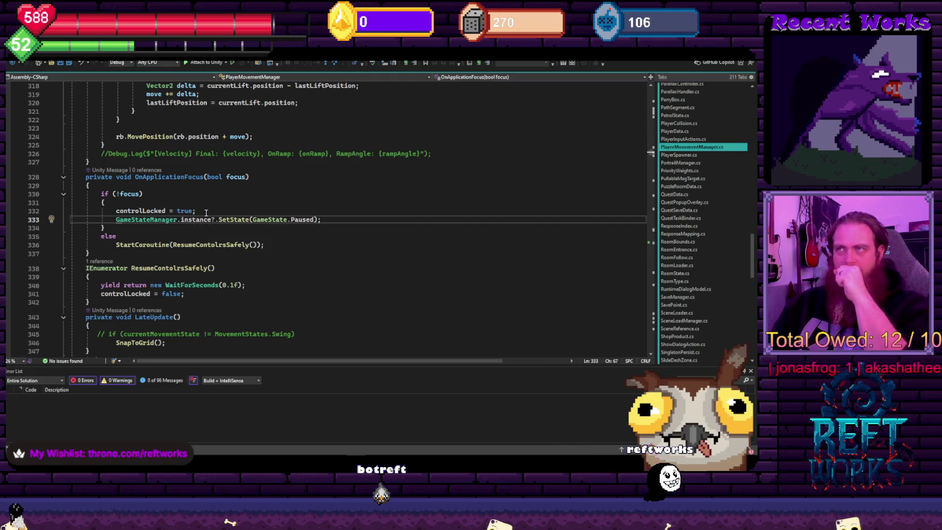
pyautogui.click(206, 212)
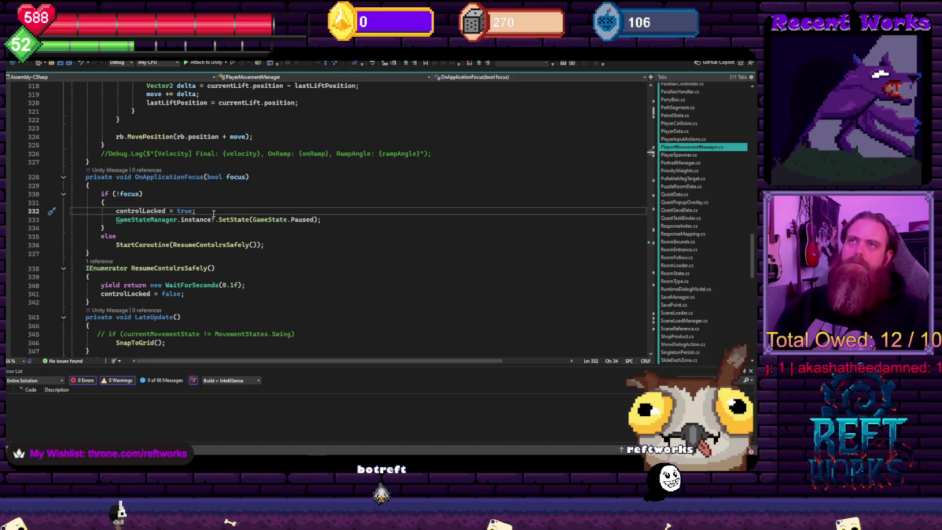
pyautogui.moveTo(94, 255); pyautogui.dragTo(83, 178)
pyautogui.hotkey('ctrl', 'c')
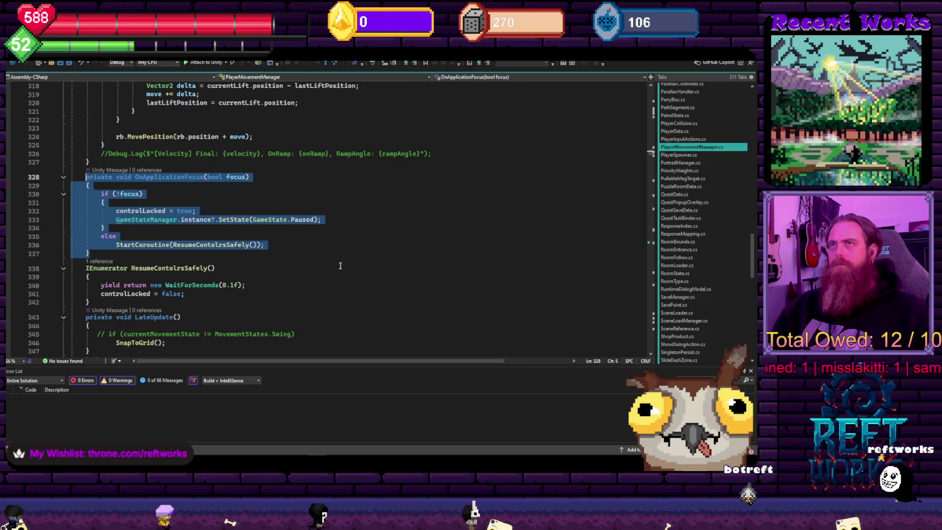
pyautogui.press('Delete')
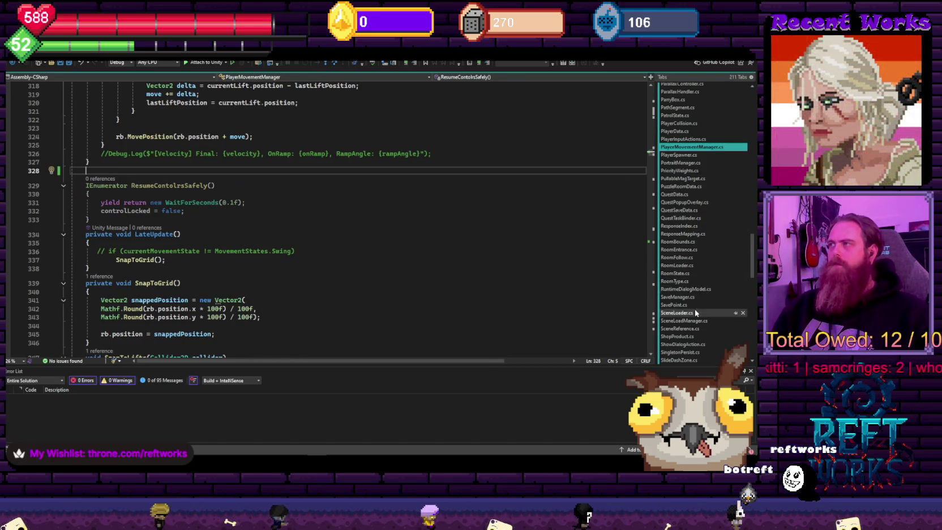
# Paste OnApplicationFocus into GameStateManager.cs after EnterCutsceneState, then go back to PlayerMovementManager
pyautogui.scroll(20, 696, 313)
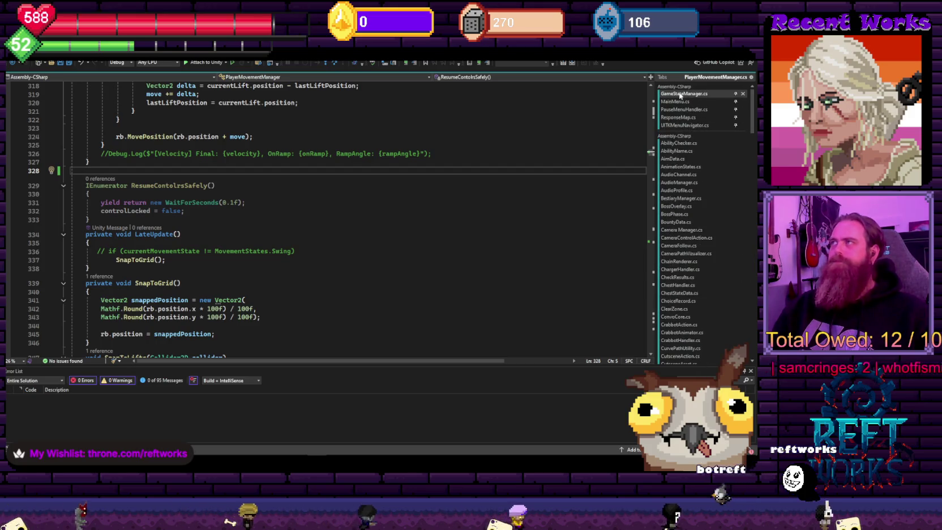
pyautogui.click(679, 95)
pyautogui.scroll(-20, 222, 282)
pyautogui.click(110, 250)
pyautogui.hotkey('ctrl', 'v')
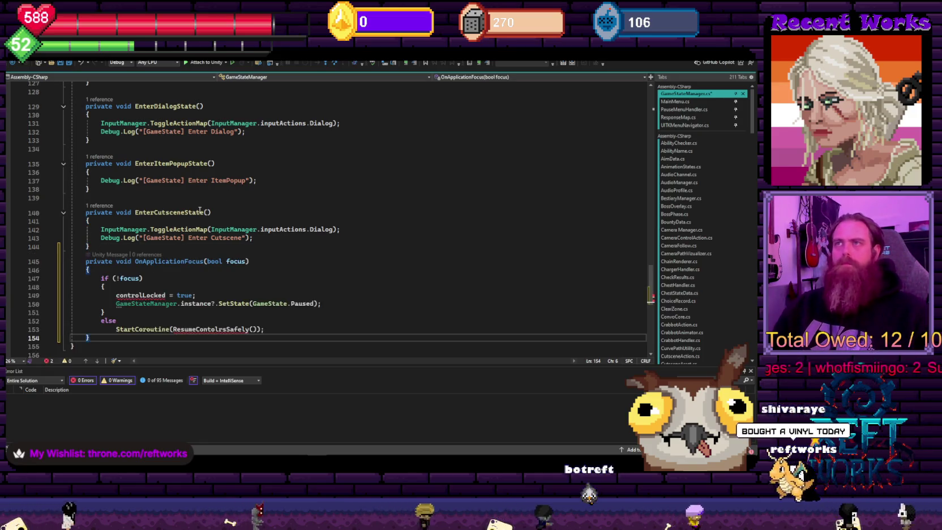
pyautogui.scroll(-3, 260, 216)
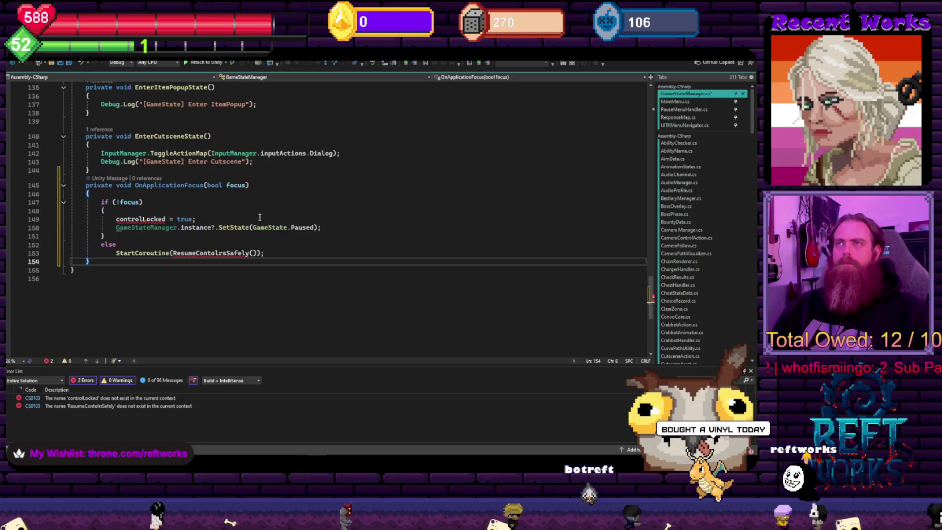
pyautogui.click(116, 219)
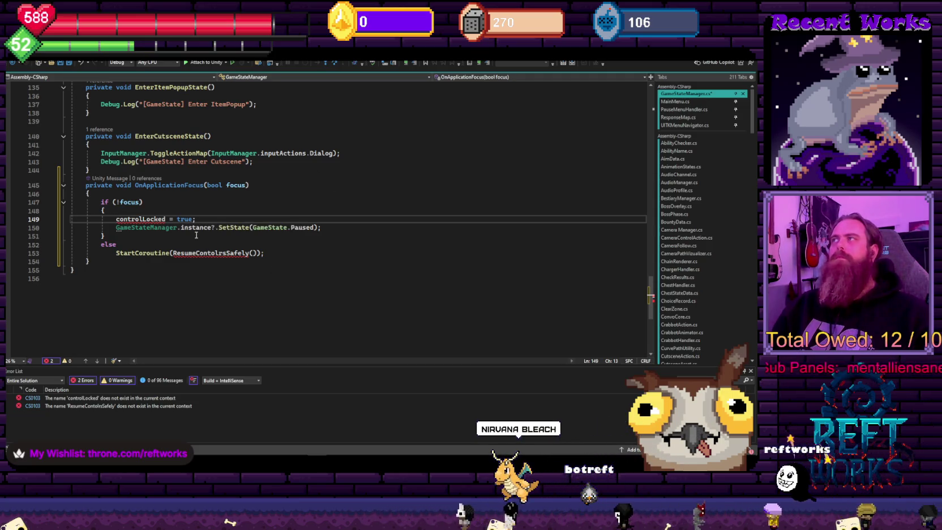
pyautogui.press('Down')
pyautogui.press('Down')
pyautogui.press('Down')
pyautogui.hotkey('ctrl', '-')
pyautogui.hotkey('ctrl', '-')
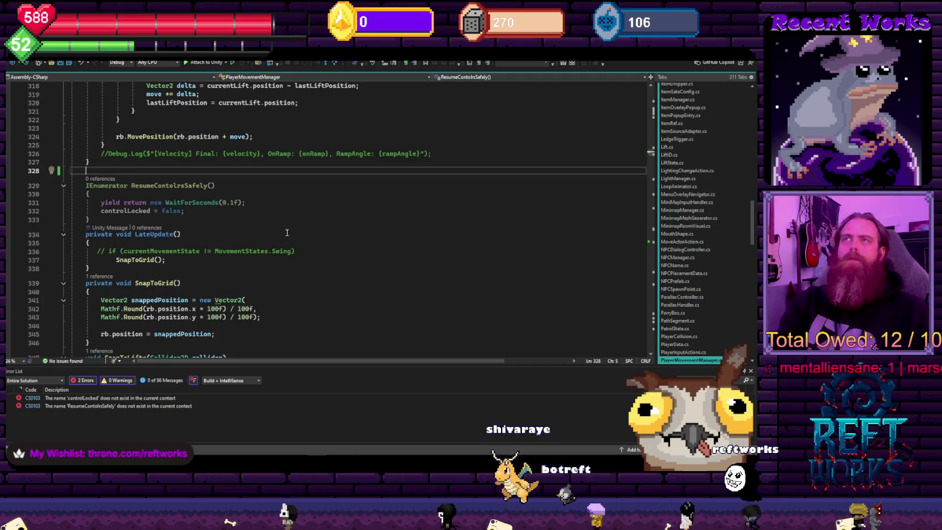
# Find the Pause method, then search PlayerMovementManager for 'controlLocked' usages
pyautogui.hotkey('ctrl', 'f')
pyautogui.write('pAUS')
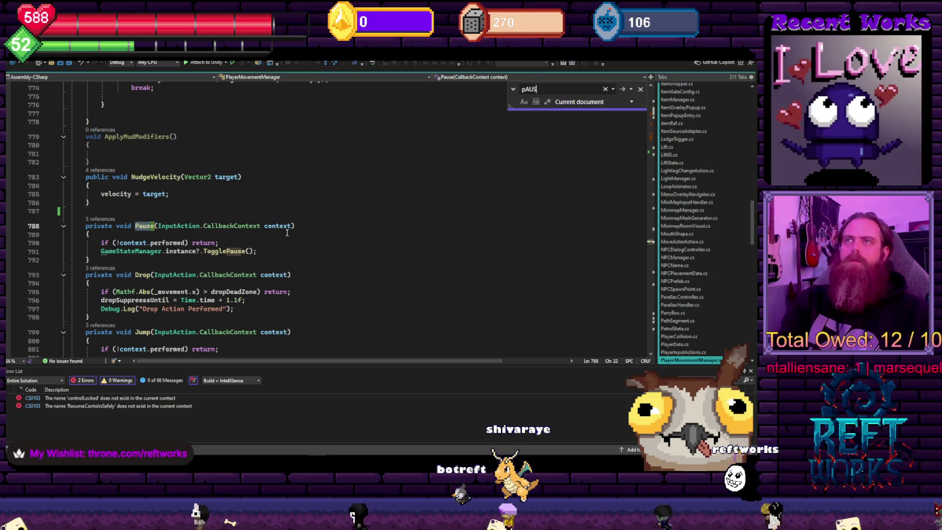
pyautogui.click(287, 233)
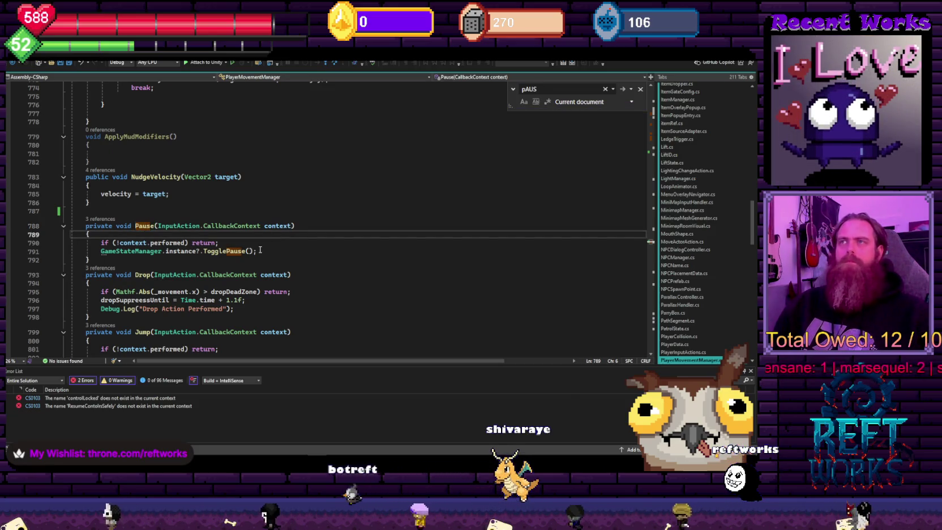
pyautogui.hotkey('ctrl', 'f')
pyautogui.write('CONTROLLOCKE')
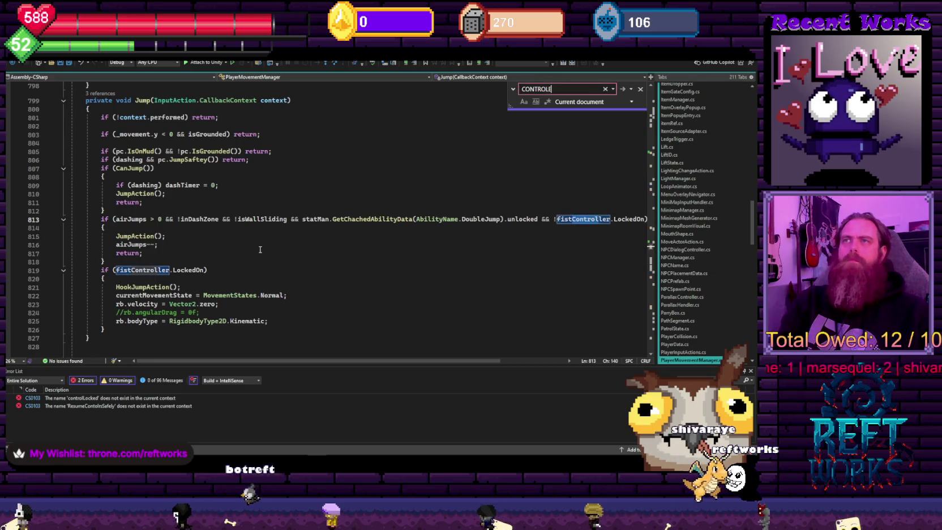
pyautogui.write('D')
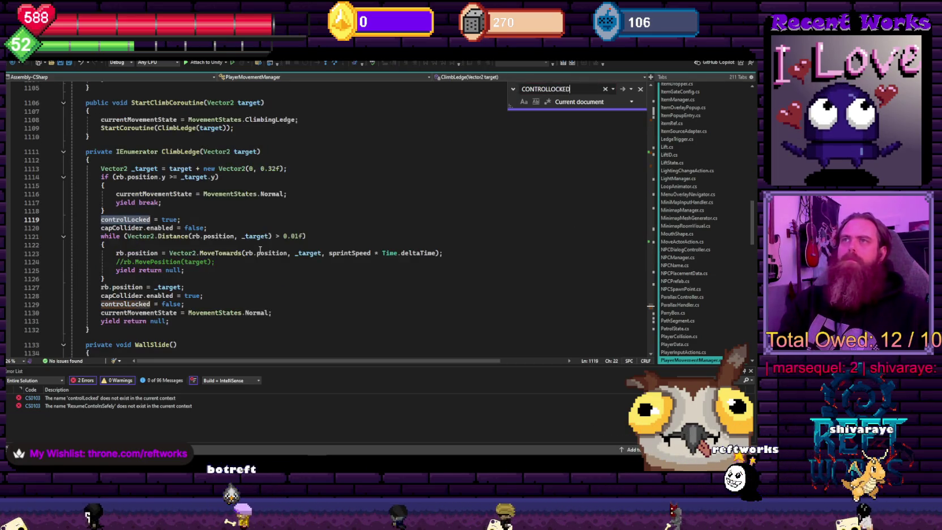
pyautogui.press('Return')
pyautogui.press('Return')
pyautogui.press('Return')
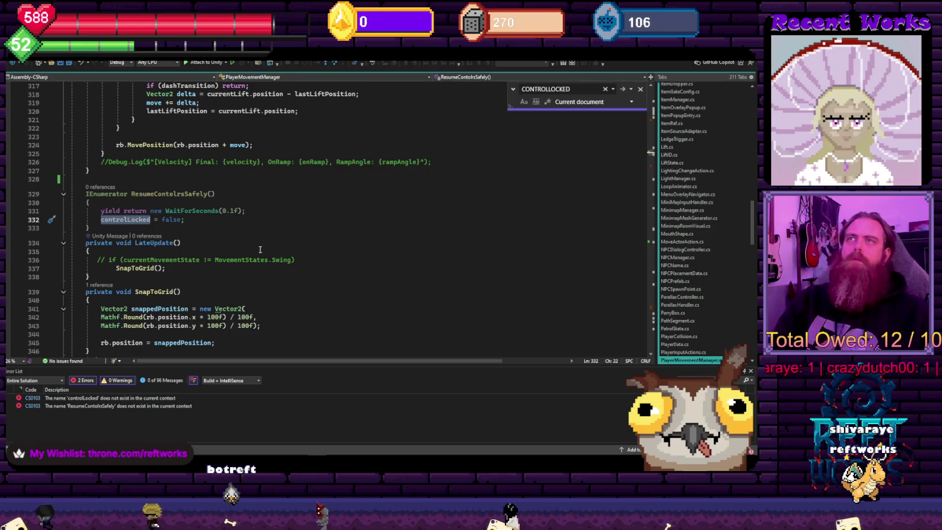
# Fix the misspelled ResumeControlsSafely coroutine name
pyautogui.click(170, 195)
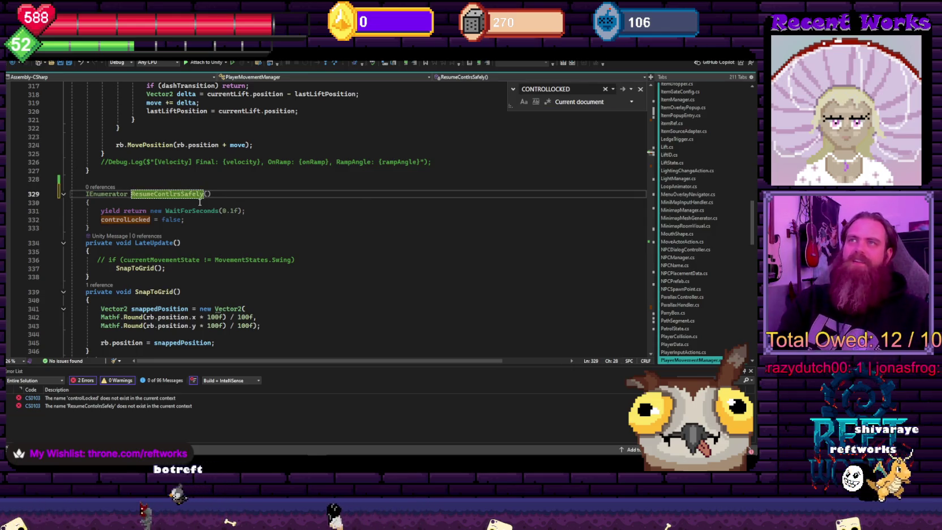
pyautogui.write('ro')
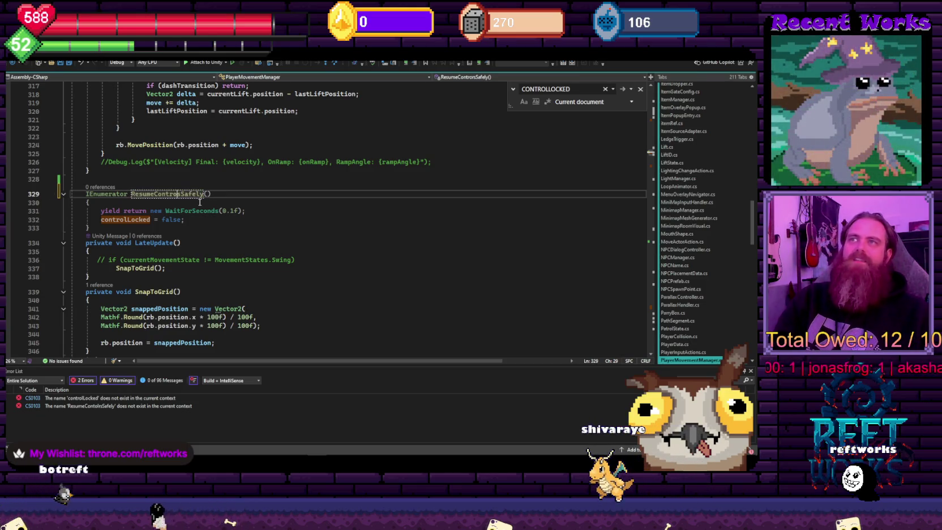
pyautogui.click(229, 225)
# Step through the remaining controlLocked usages, clear the search, and open GameStateManager.cs
pyautogui.hotkey('ctrl', 'f')
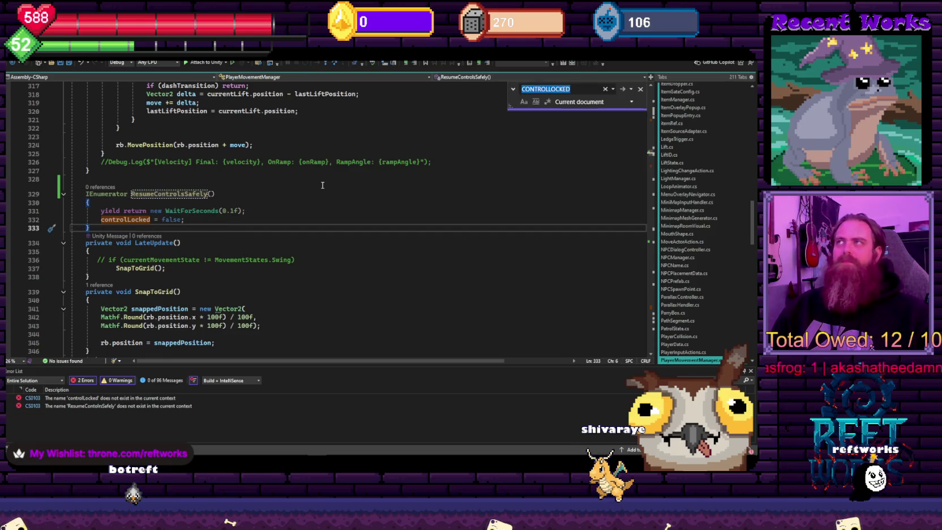
pyautogui.press('Return')
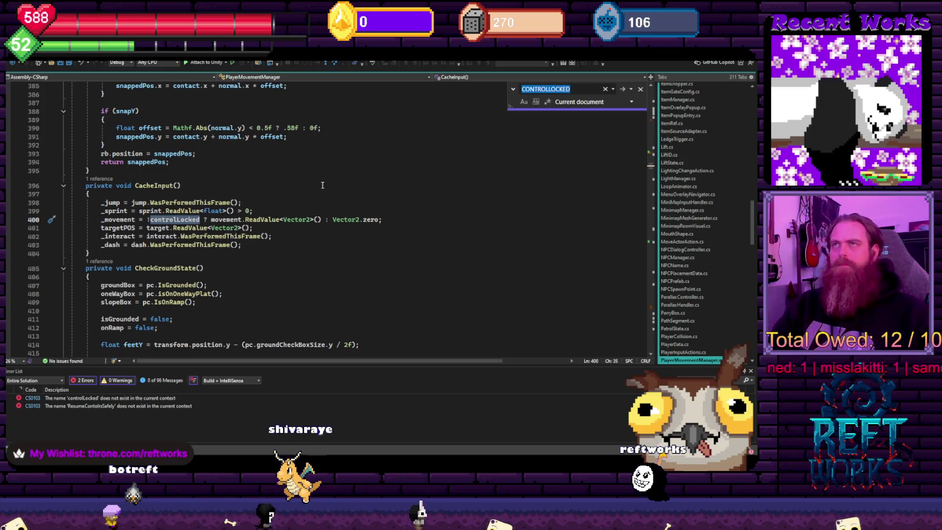
pyautogui.press('Return')
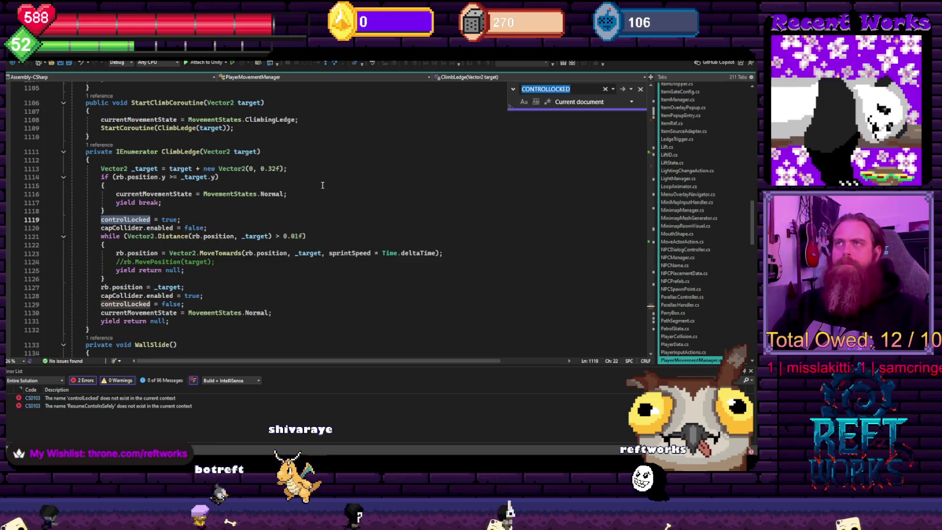
pyautogui.press('Return')
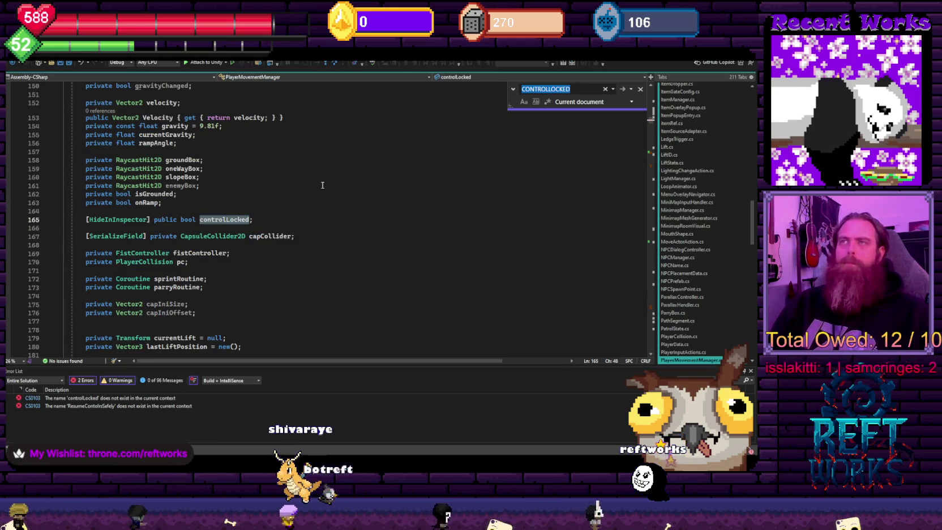
pyautogui.click(323, 185)
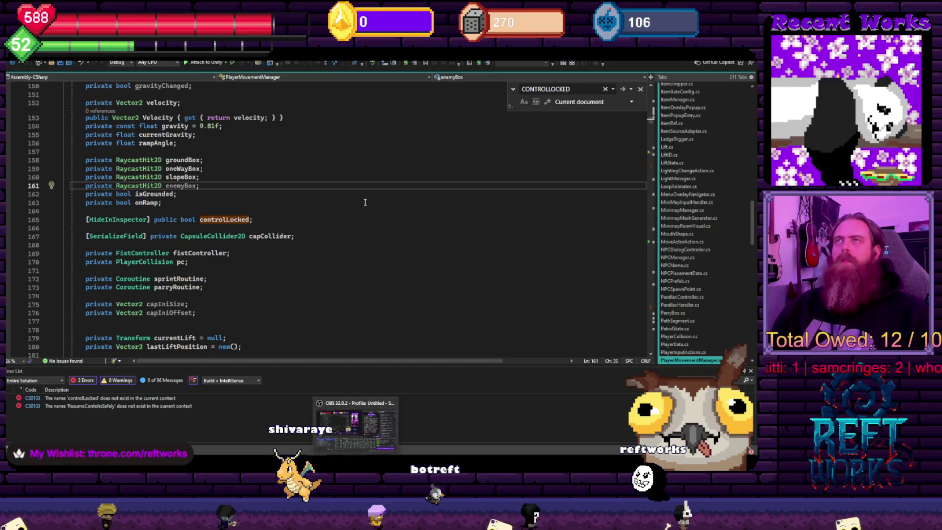
pyautogui.click(606, 89)
pyautogui.click(645, 168)
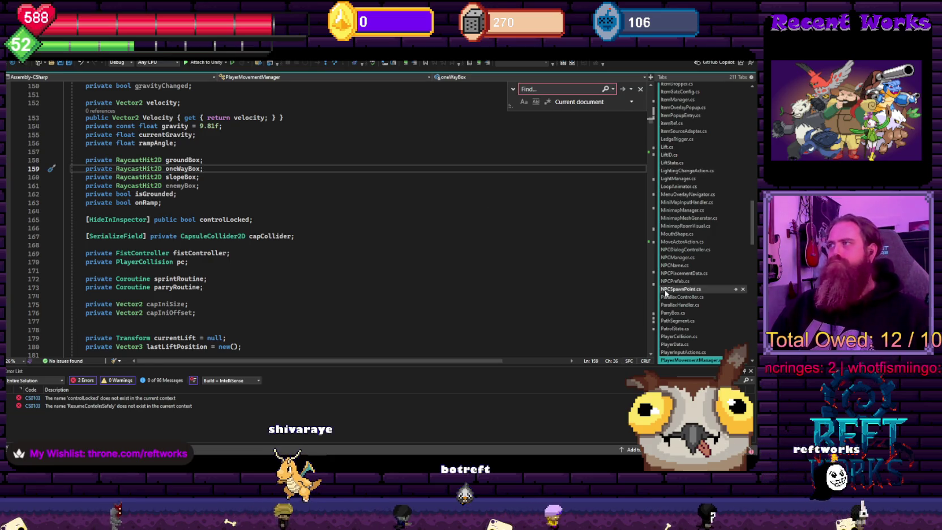
pyautogui.scroll(15, 699, 188)
pyautogui.scroll(3, 699, 187)
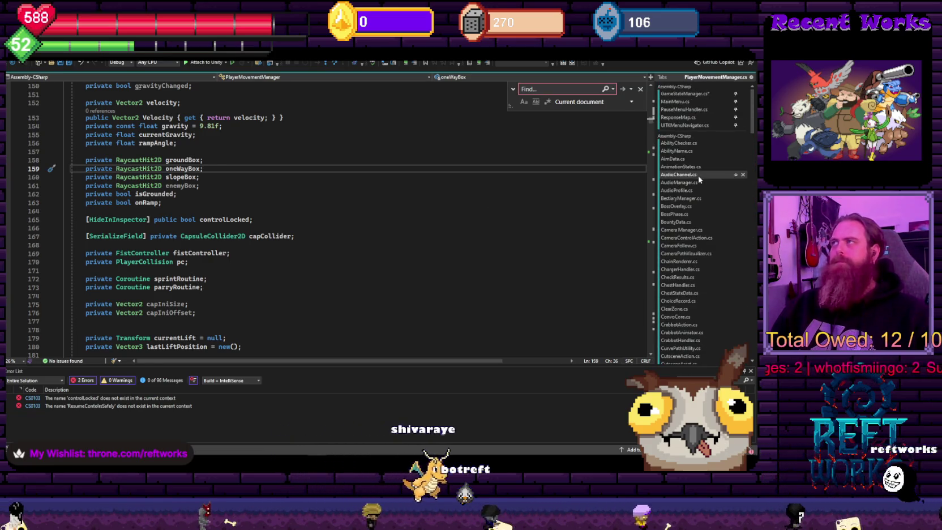
pyautogui.click(686, 93)
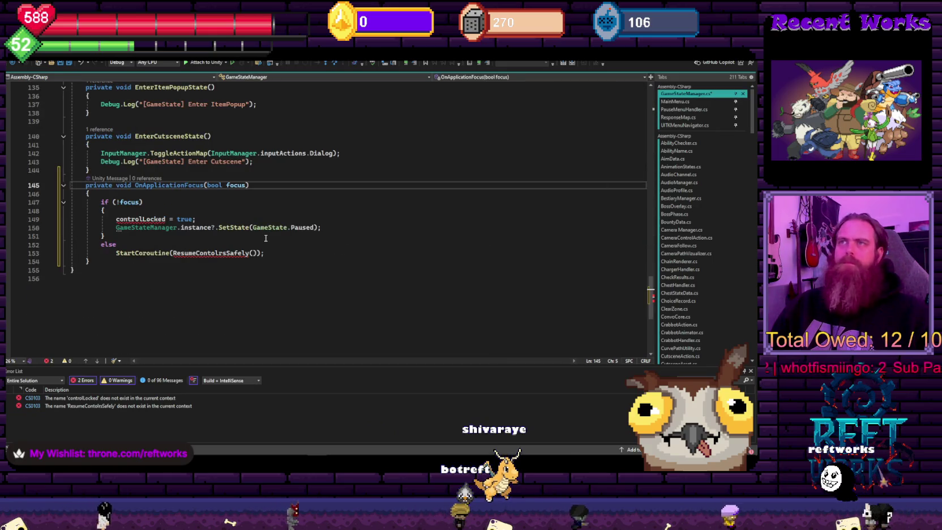
# Delete the 'controlLocked = true;' line from the pasted OnApplicationFocus method
pyautogui.click(203, 220)
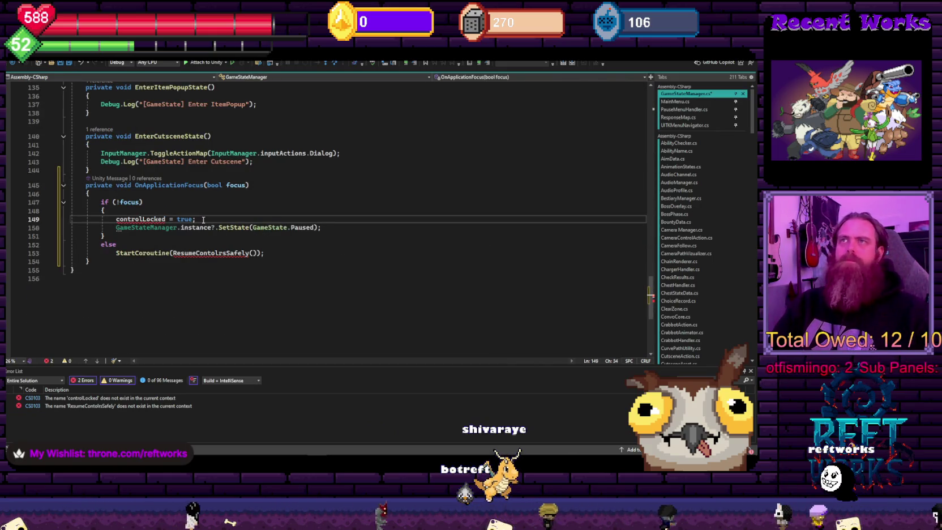
pyautogui.hotkey('shift', 'Home')
pyautogui.press('BackSpace')
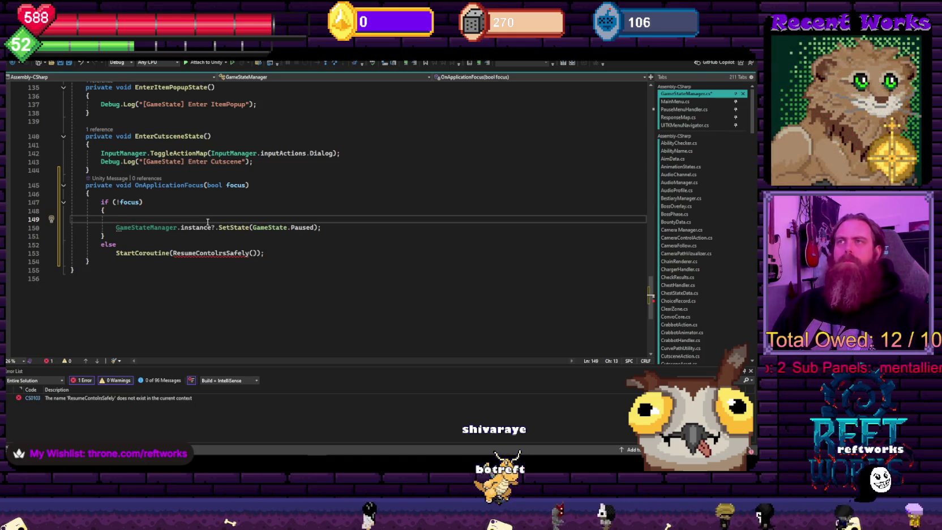
pyautogui.moveTo(214, 254)
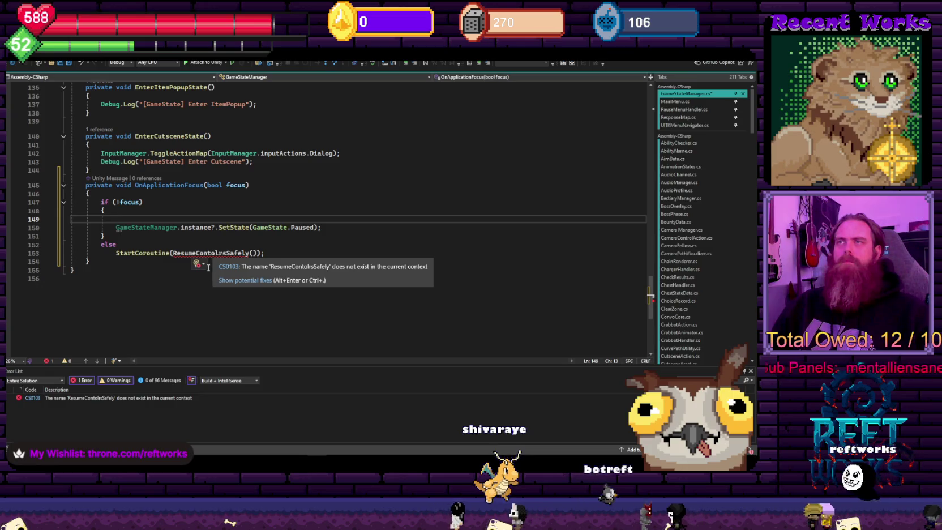
pyautogui.press('Down')
pyautogui.press('Down')
pyautogui.press('Down')
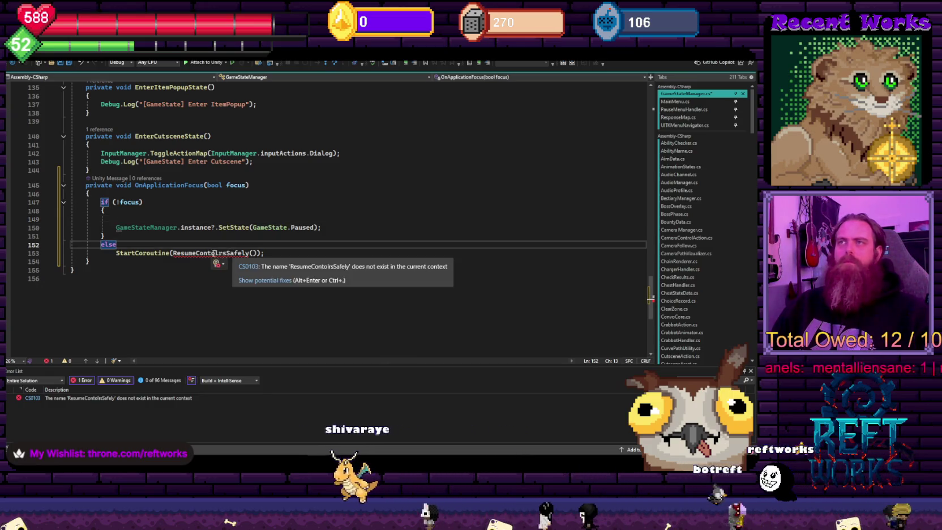
# Review the ResumeControlsSafely coroutine body in PlayerMovementManager
pyautogui.hotkey('ctrl', '-')
pyautogui.hotkey('ctrl', '-')
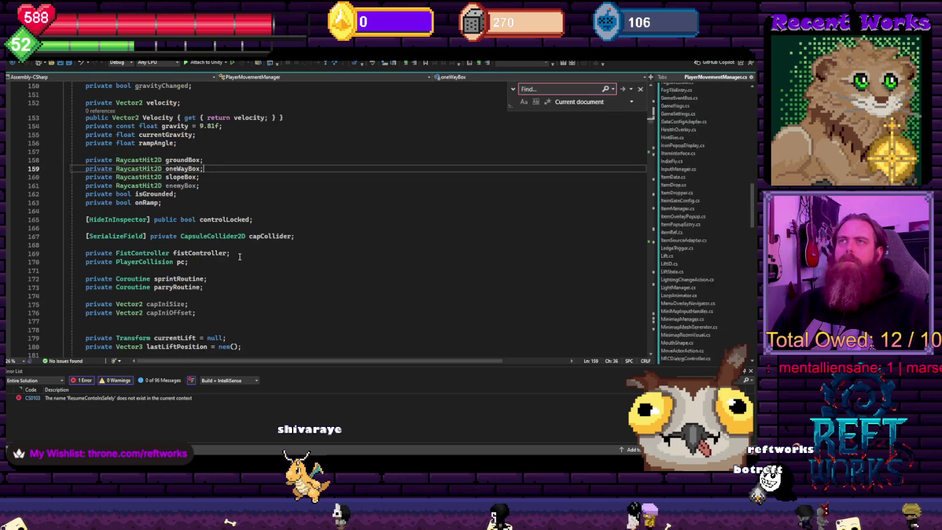
pyautogui.hotkey('ctrl', '-')
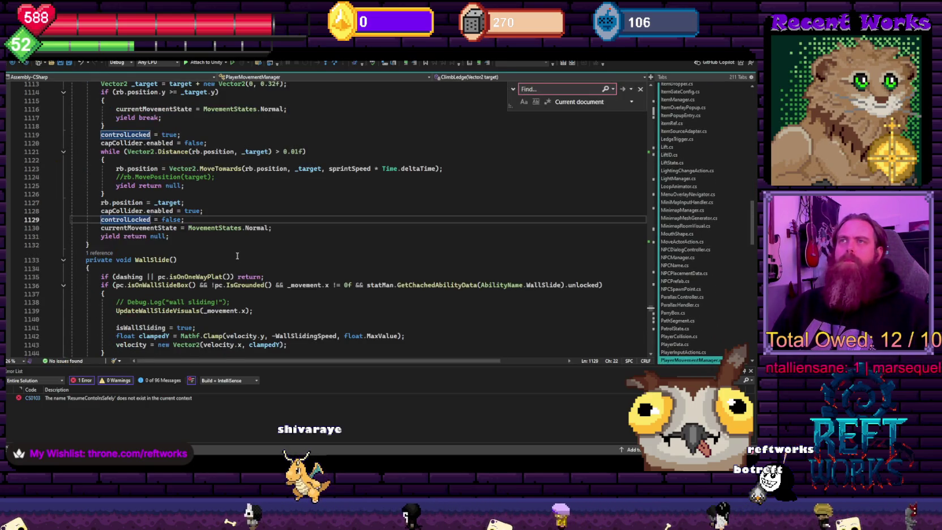
pyautogui.hotkey('ctrl', '-')
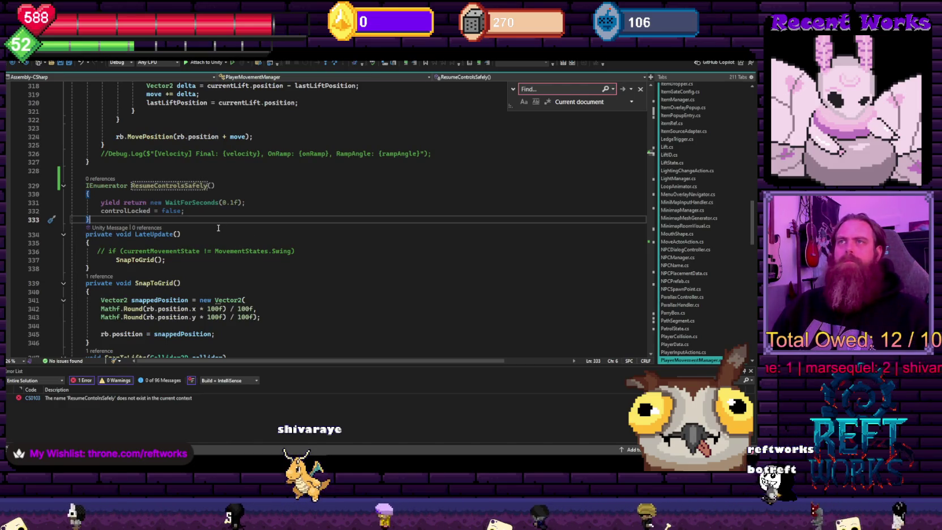
pyautogui.click(209, 213)
pyautogui.hotkey('shift', 'Up')
pyautogui.hotkey('shift', 'Up')
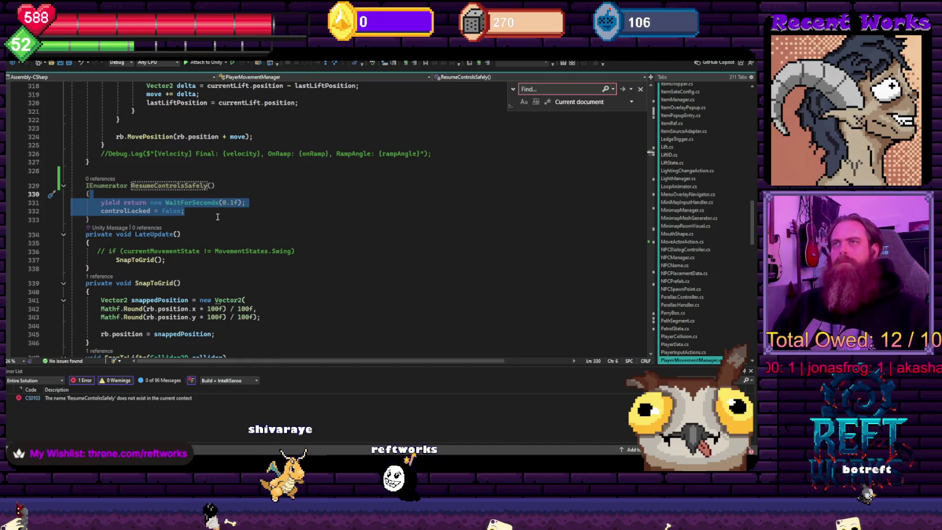
pyautogui.press('Up')
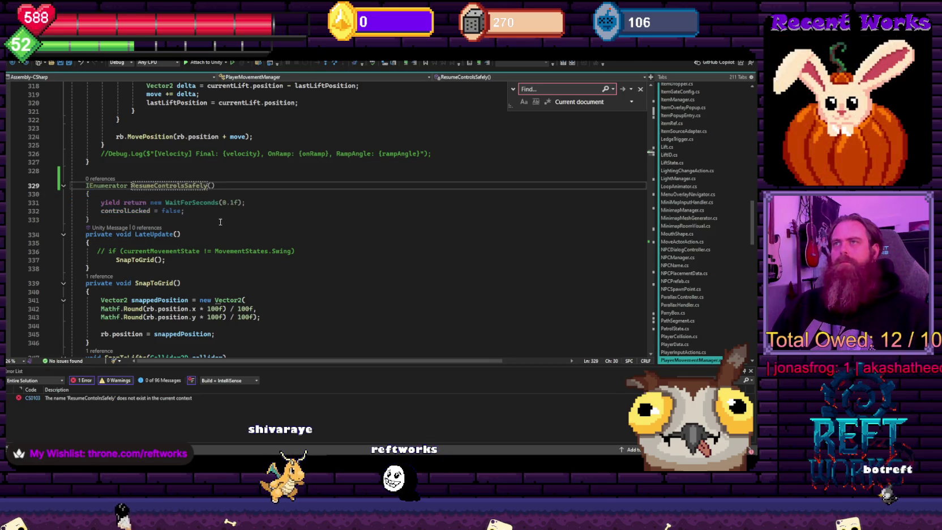
# Look up where controlLocked is declared with F12, then return to GameStateManager.cs
pyautogui.press('Down')
pyautogui.press('Down')
pyautogui.press('Down')
pyautogui.press('F12')
pyautogui.hotkey('ctrl', '-')
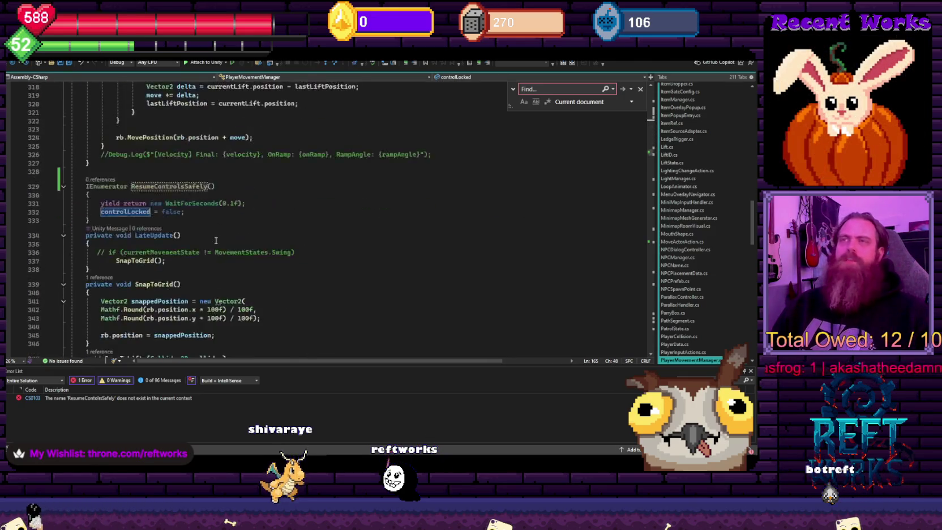
pyautogui.press('Up')
pyautogui.press('Up')
pyautogui.scroll(15, 693, 135)
pyautogui.click(685, 93)
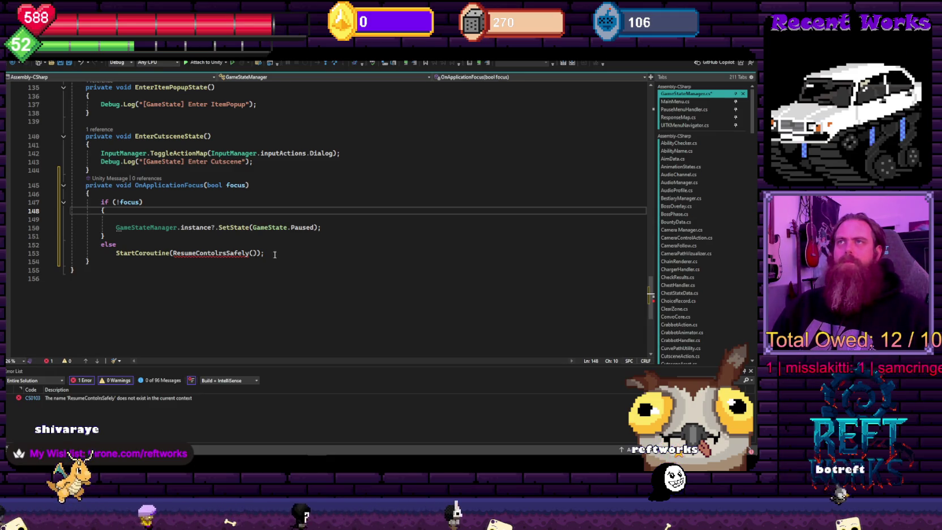
# Write 'if (CurrentState == GameState.Dialog) return;' on line 149
pyautogui.scroll(1, 195, 253)
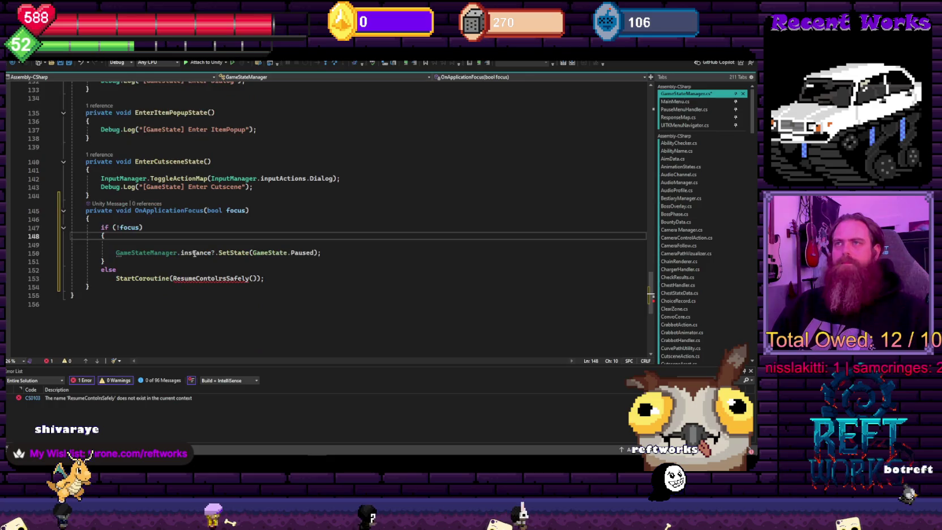
pyautogui.click(132, 247)
pyautogui.write('if ()')
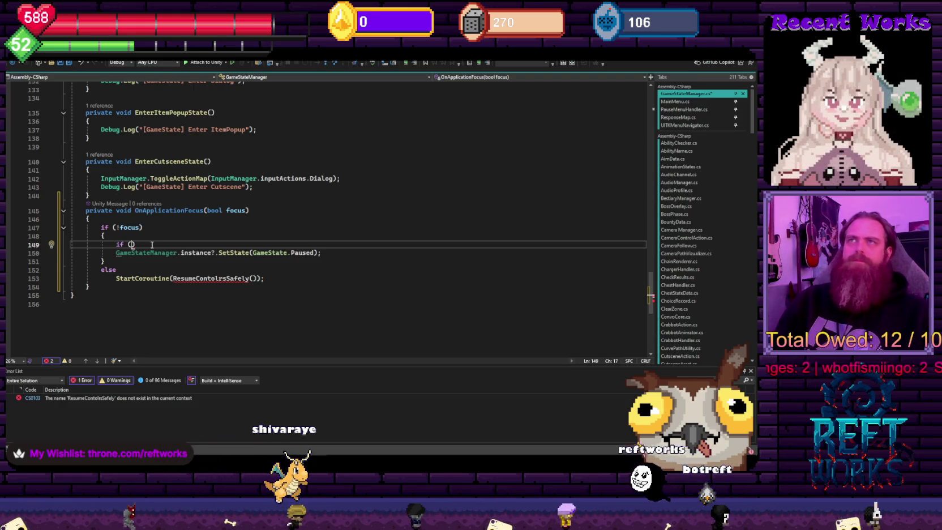
pyautogui.scroll(17, 244, 189)
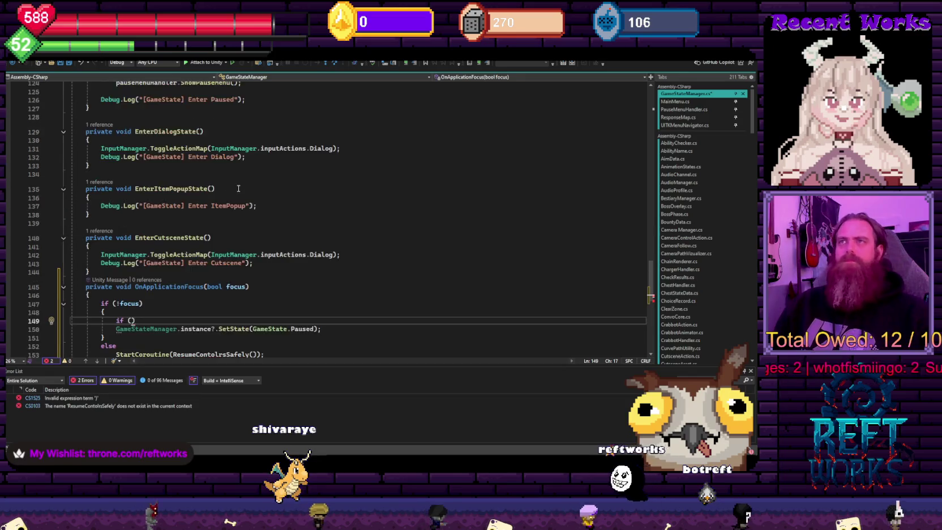
pyautogui.scroll(10, 245, 189)
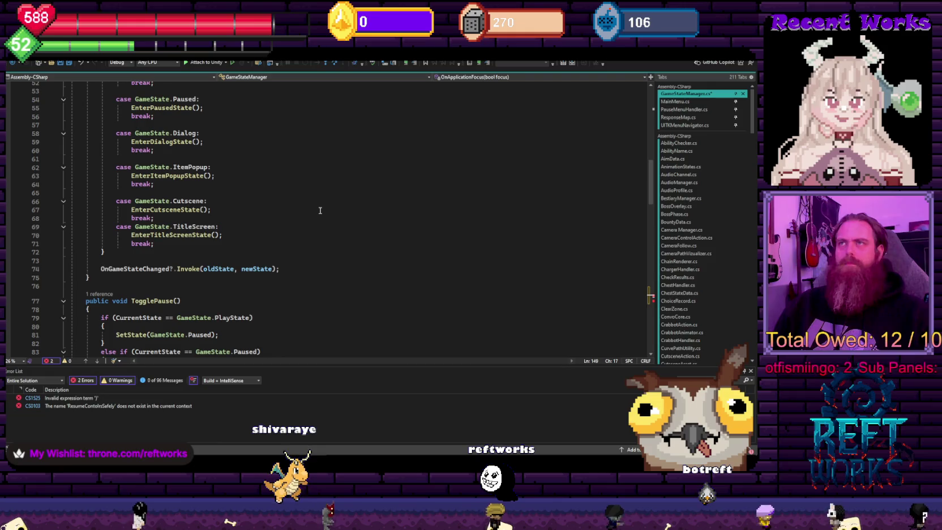
pyautogui.scroll(-20, 321, 214)
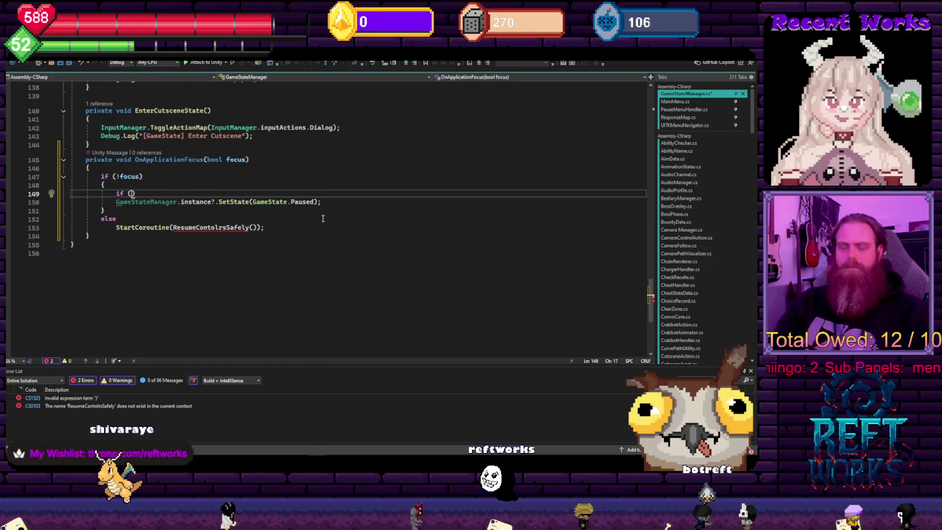
pyautogui.write('CurrentState')
pyautogui.press('Tab')
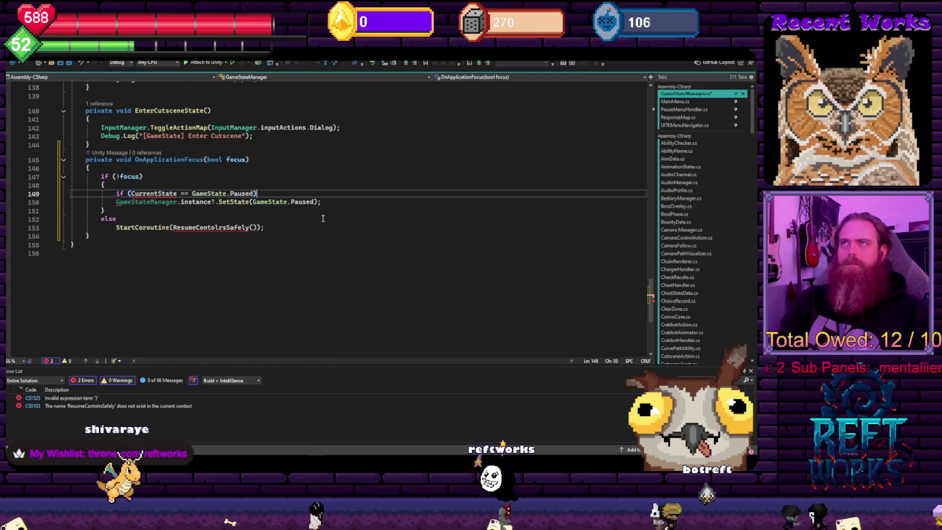
pyautogui.doubleClick(239, 194)
pyautogui.write('dial')
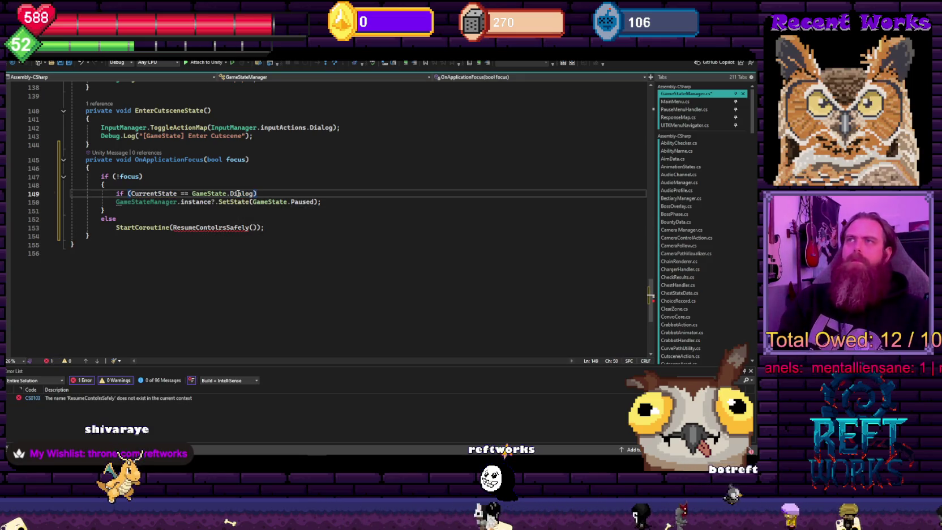
pyautogui.write(' return;')
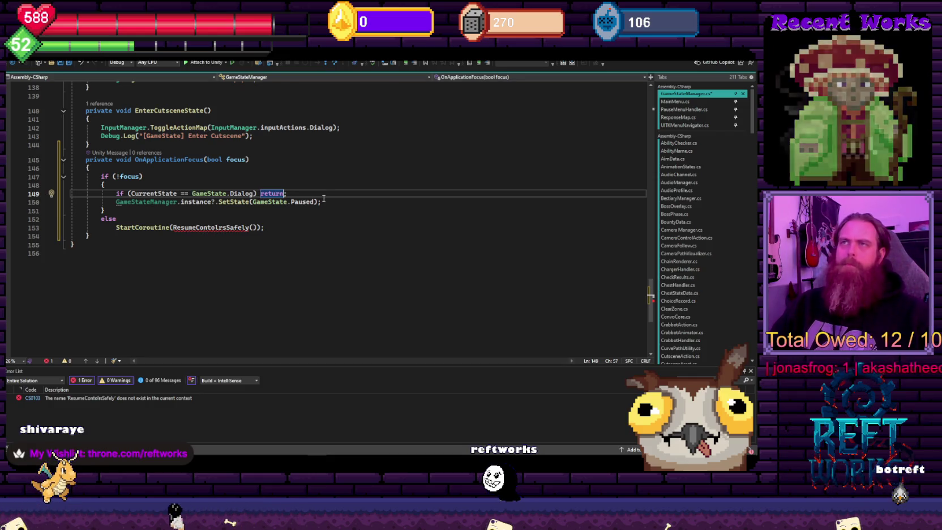
pyautogui.press('Down')
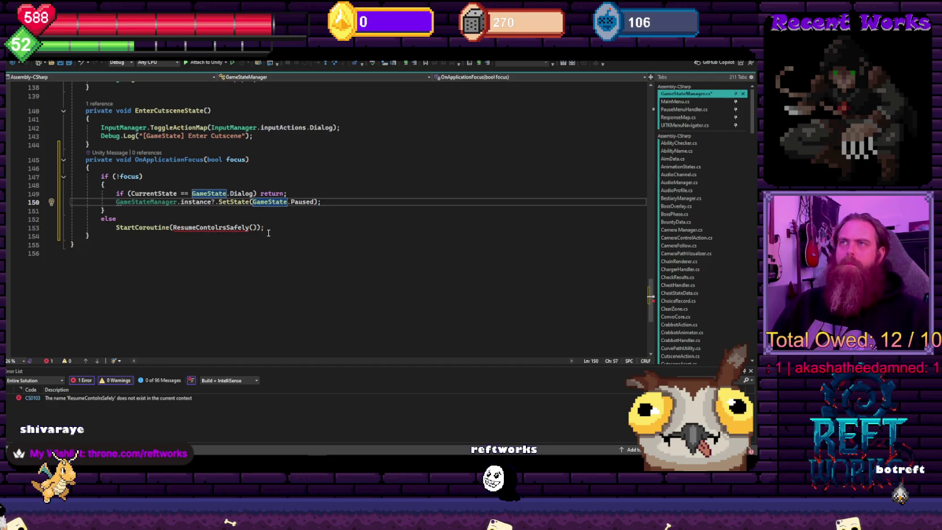
# Replace the else branch's StartCoroutine statement with the same Dialog early-return line
pyautogui.click(268, 232)
pyautogui.click(272, 227)
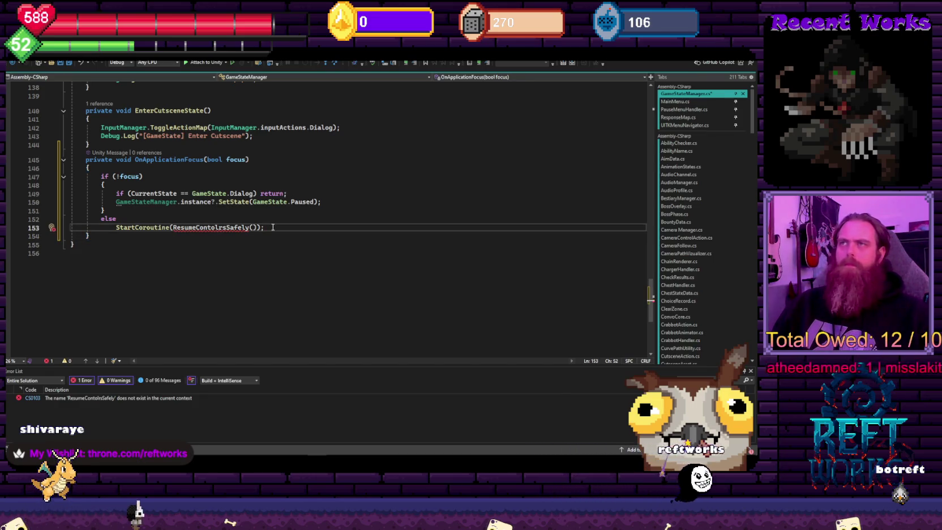
pyautogui.moveTo(295, 193)
pyautogui.mouseDown()
pyautogui.moveTo(141, 202)
pyautogui.moveTo(116, 193)
pyautogui.mouseUp()
pyautogui.hotkey('ctrl', 'c')
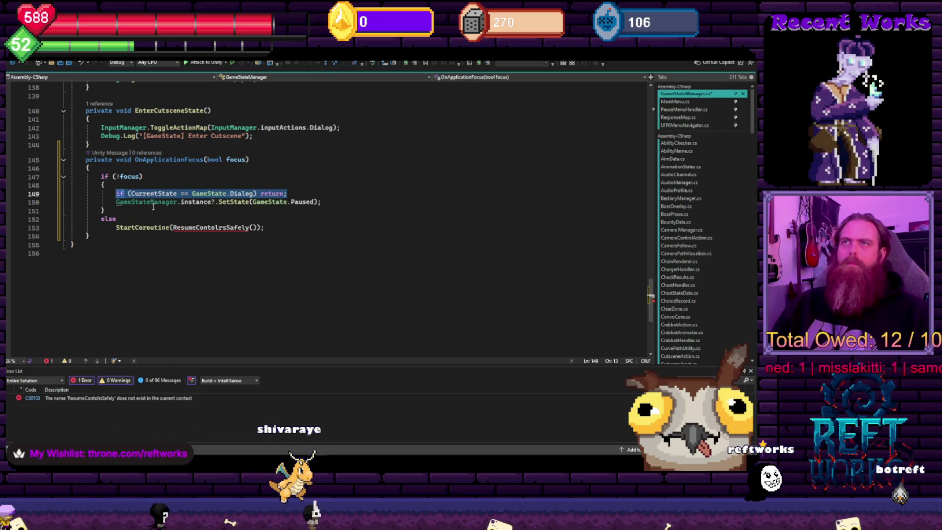
pyautogui.click(281, 229)
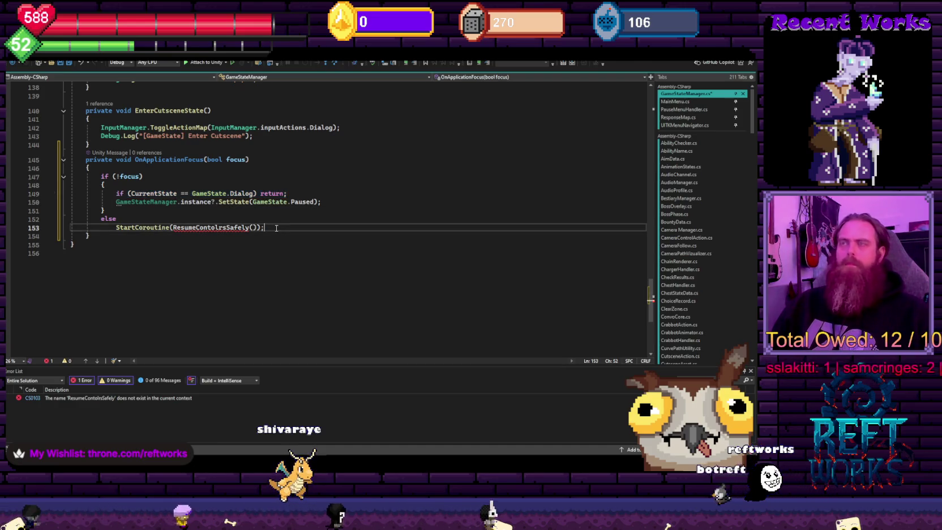
pyautogui.hotkey('shift', 'Home')
pyautogui.hotkey('ctrl', 'v')
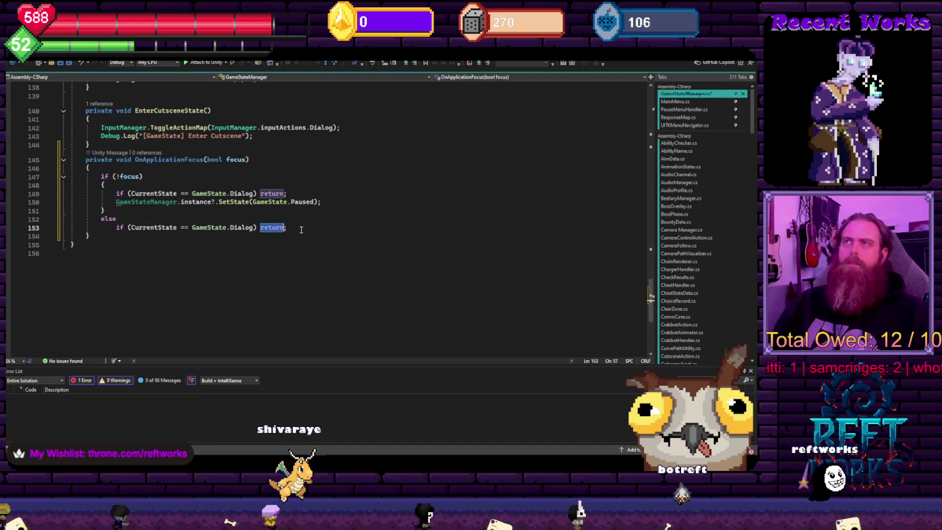